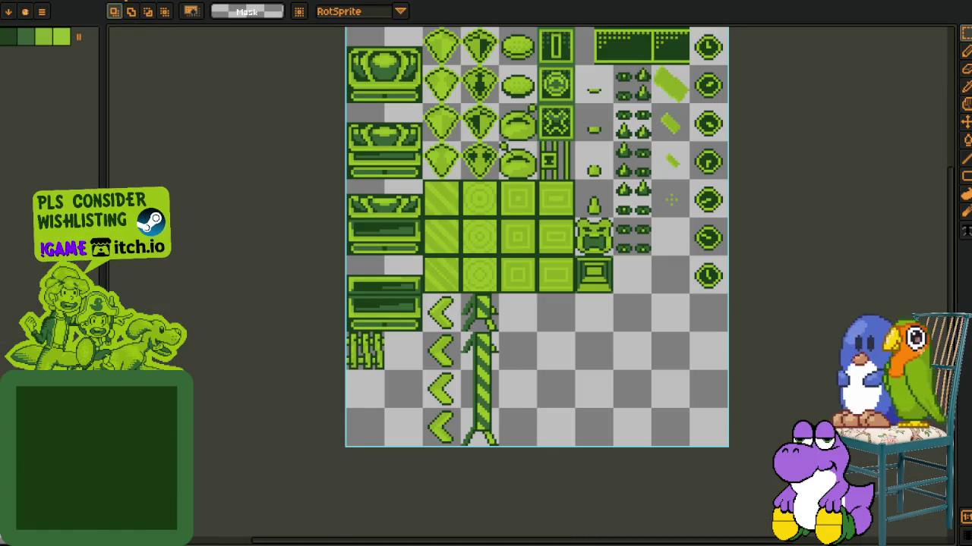
# - Export a sprite sheet of the purple-and-yellow treasure-chest scene
pyautogui.moveTo(330, 106); pyautogui.dragTo(189, 87)
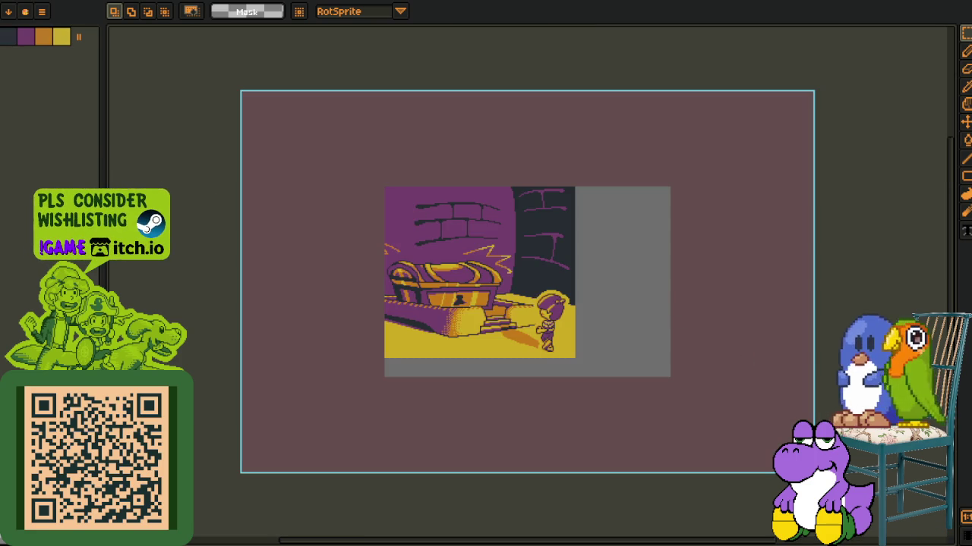
pyautogui.hotkey('alt', 'f')
pyautogui.moveTo(30, 92)
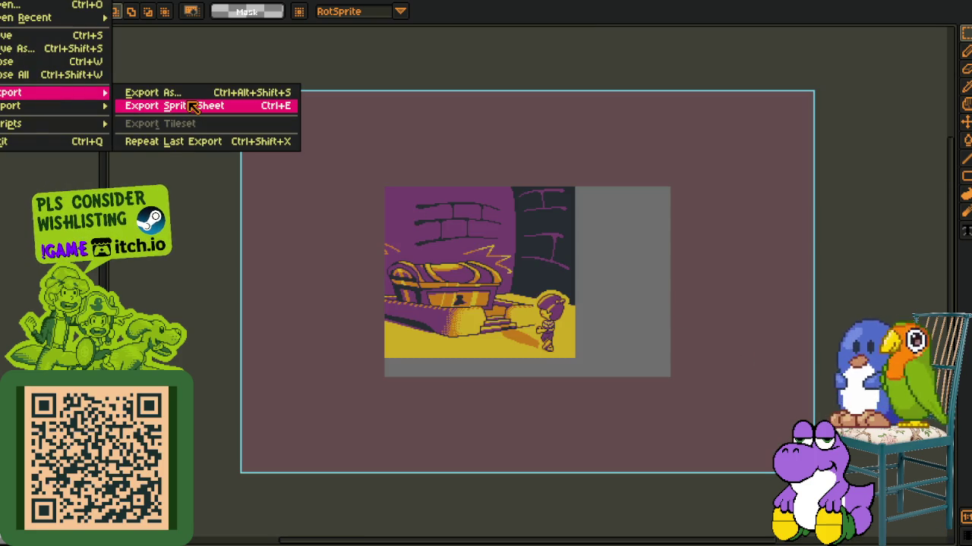
pyautogui.click(194, 107)
pyautogui.click(504, 355)
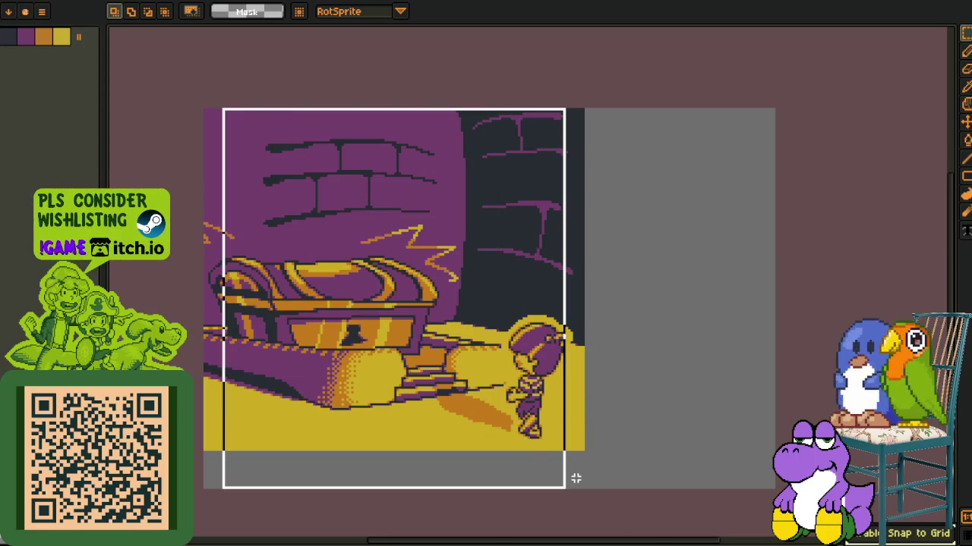
# - Marquee-select the treasure-chest scene starting from its top-left corner
pyautogui.moveTo(221, 109); pyautogui.dragTo(570, 454)
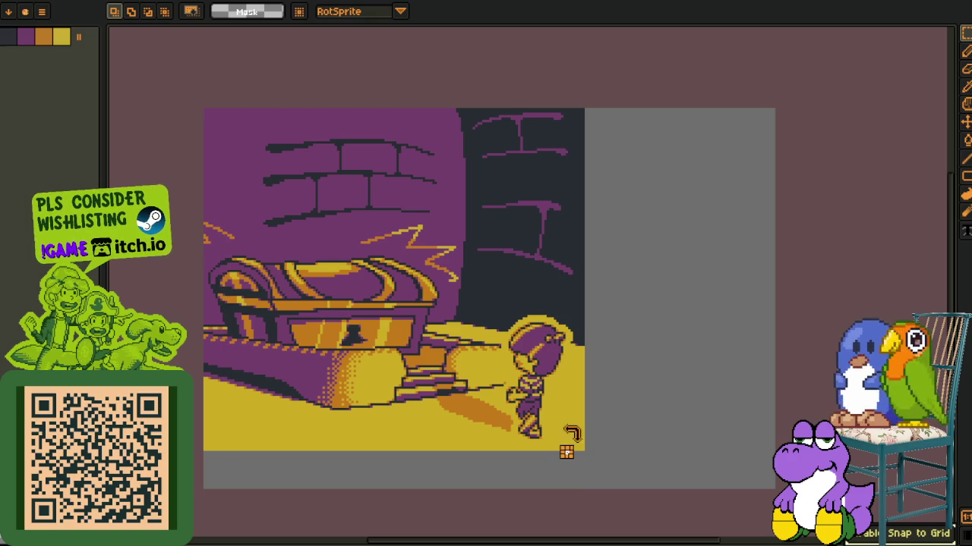
pyautogui.scroll(2, 211, 111)
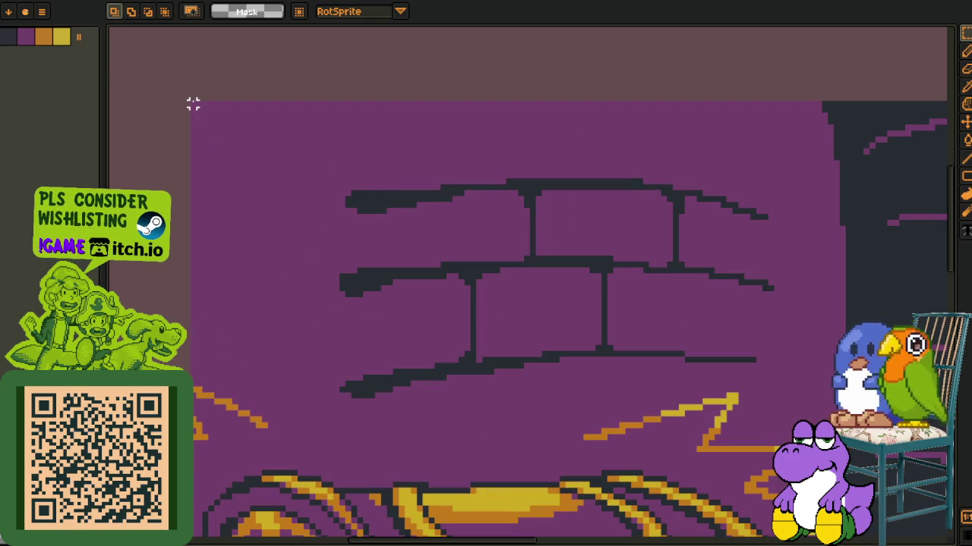
pyautogui.moveTo(193, 104); pyautogui.dragTo(552, 340)
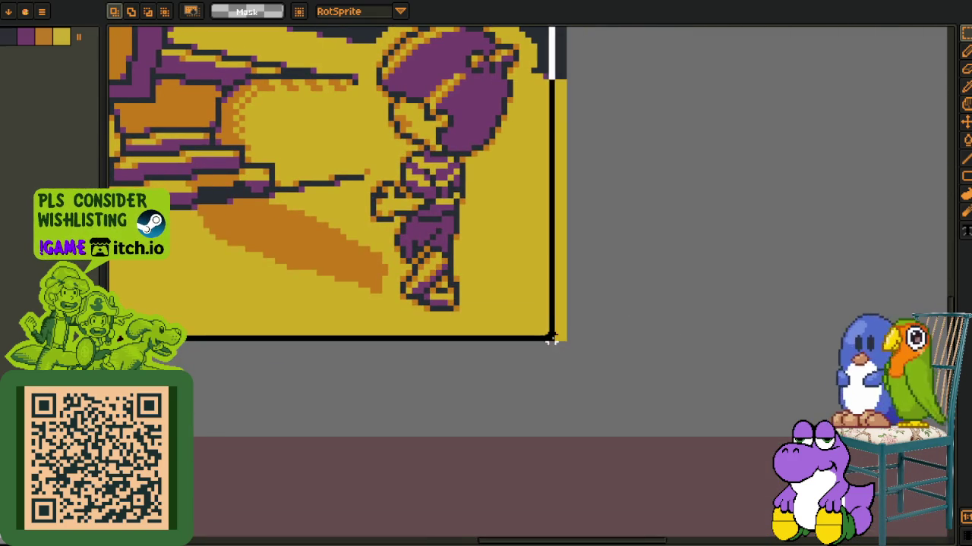
pyautogui.scroll(-2, 677, 324)
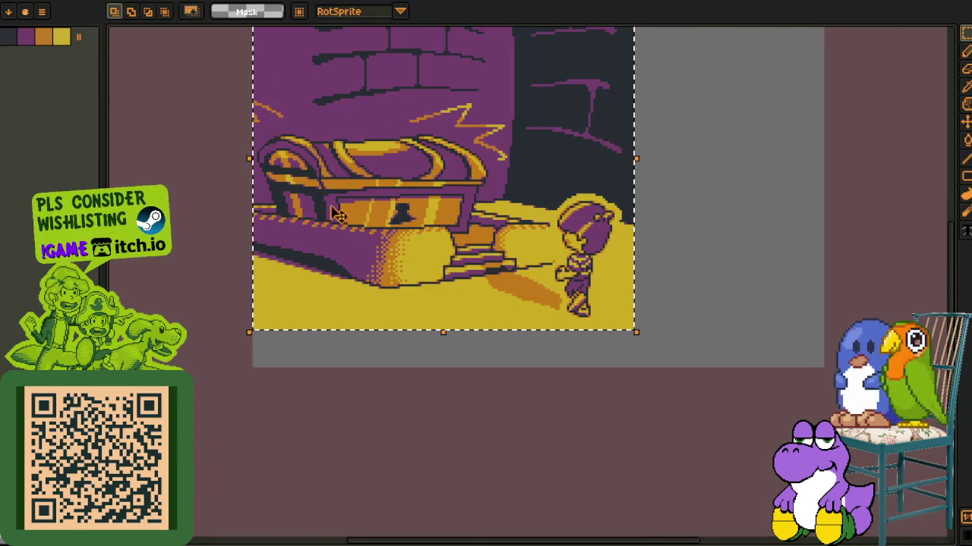
pyautogui.scroll(3, 346, 216)
pyautogui.scroll(2, 314, 167)
pyautogui.scroll(2, 309, 165)
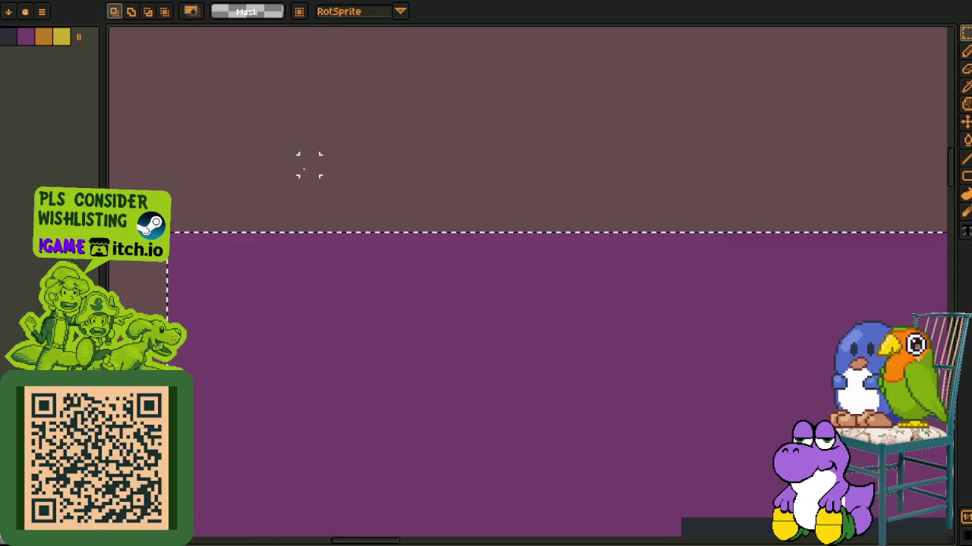
pyautogui.scroll(-2, 309, 165)
pyautogui.scroll(-1, 603, 232)
pyautogui.scroll(4, 729, 240)
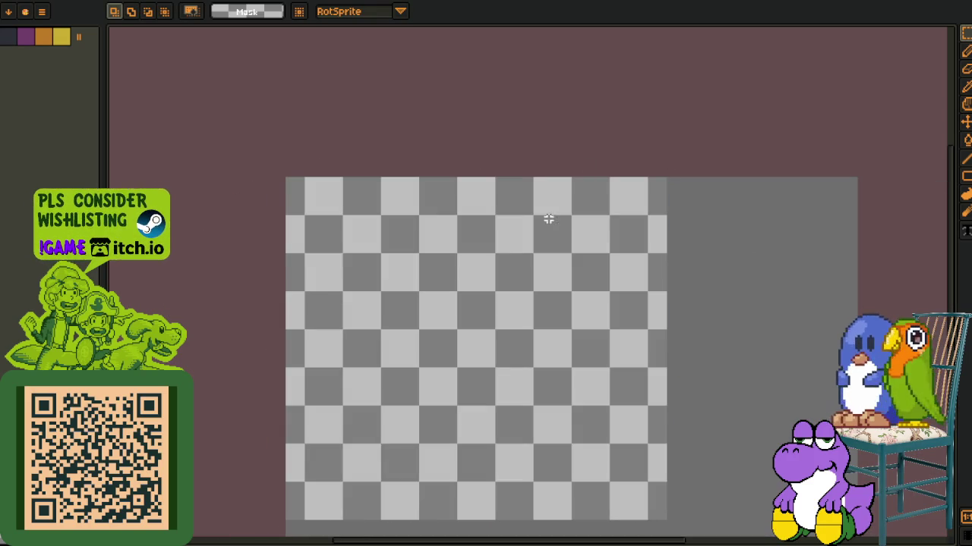
# - Copy the selected chest scene and return to the tall concert illustration
pyautogui.hotkey('ctrl', 'z')
pyautogui.hotkey('ctrl', '0')
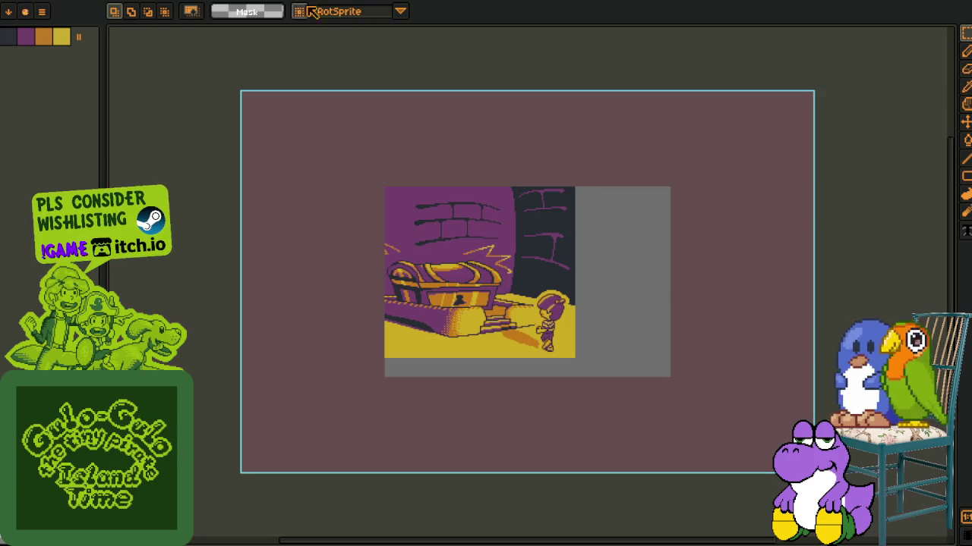
pyautogui.hotkey('ctrl', 'z')
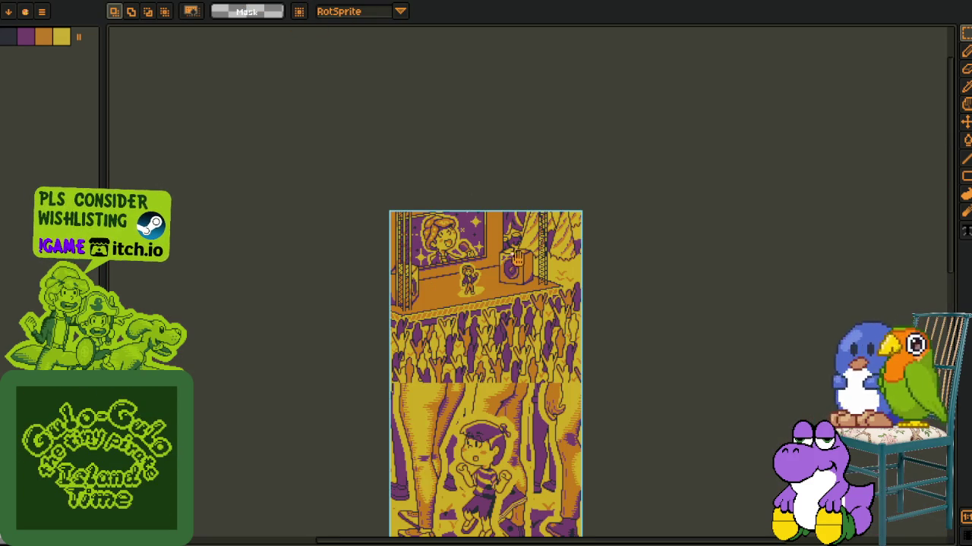
# - Paste the chest scene onto a new layer and commit it at the page top
pyautogui.press('Tab')
pyautogui.rightClick(183, 446)
pyautogui.moveTo(227, 471)
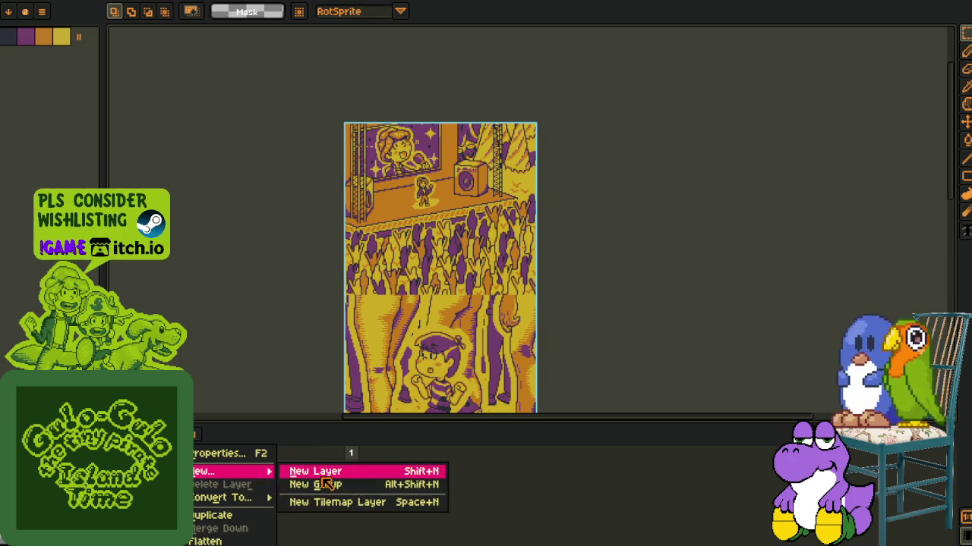
pyautogui.click(315, 471)
pyautogui.hotkey('ctrl', 'v')
pyautogui.scroll(2, 417, 222)
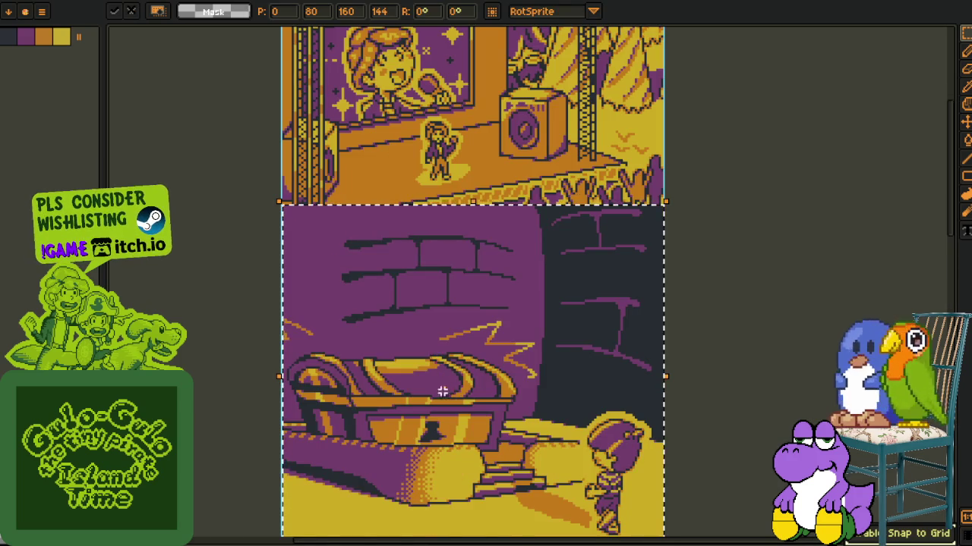
pyautogui.moveTo(440, 390); pyautogui.dragTo(456, 196)
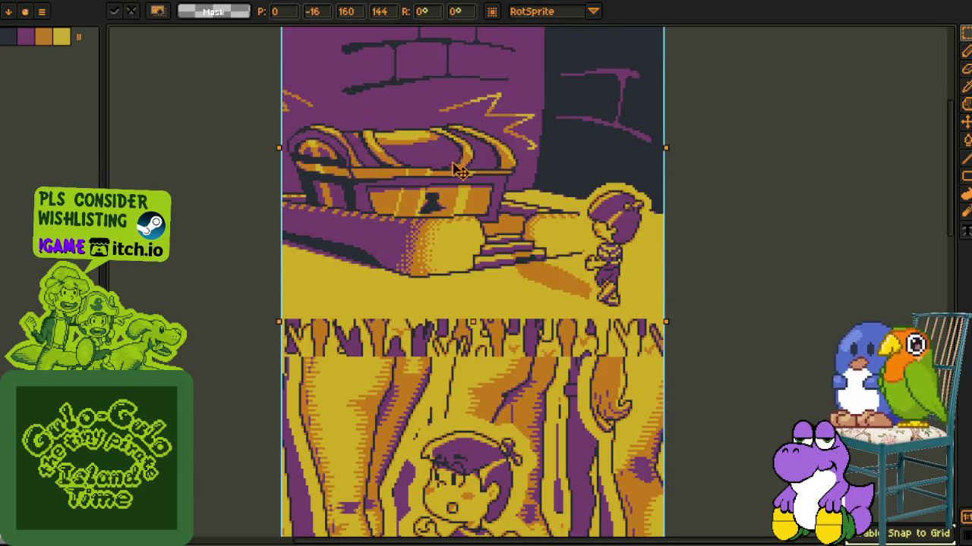
pyautogui.scroll(1, 368, 319)
pyautogui.scroll(-2, 339, 310)
pyautogui.press('Return')
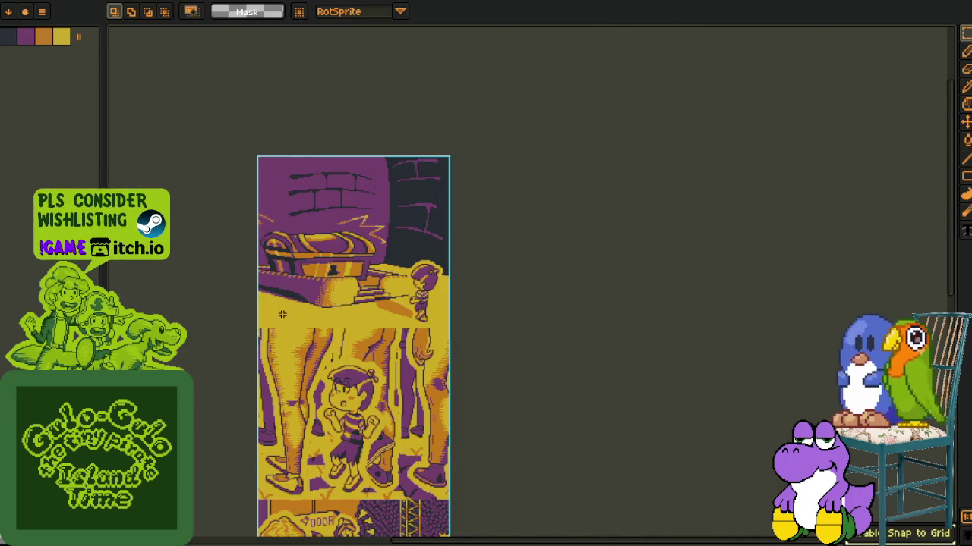
# - Pan down to bring the boy panel below the pasted scene into view
pyautogui.scroll(2, 339, 309)
pyautogui.moveTo(340, 310); pyautogui.dragTo(372, 170)
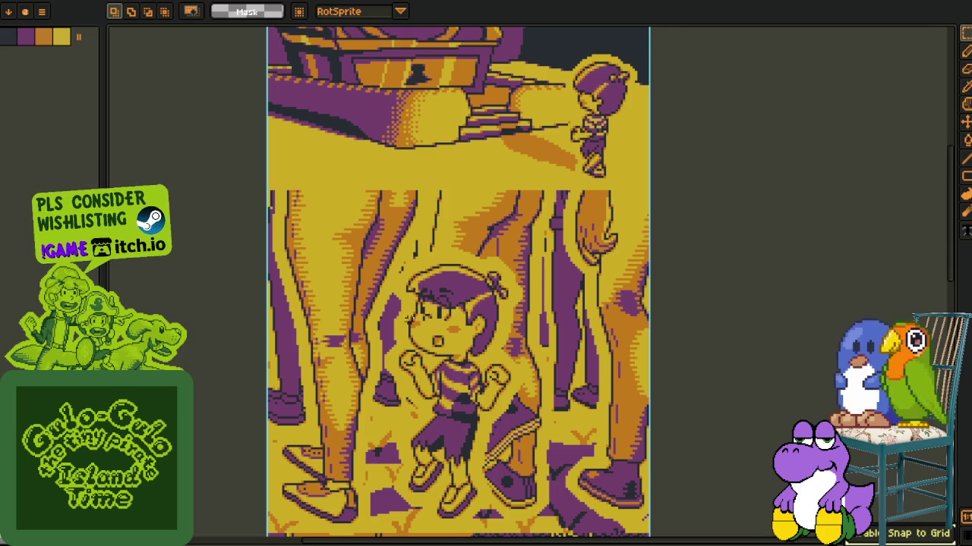
pyautogui.moveTo(320, 403); pyautogui.dragTo(336, 331)
pyautogui.press('Tab')
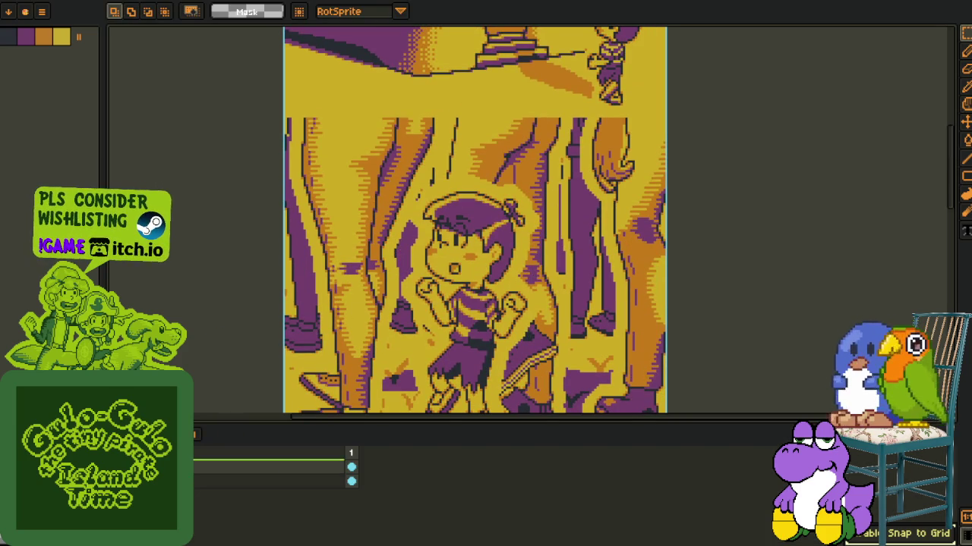
pyautogui.press('Tab')
pyautogui.press('b')
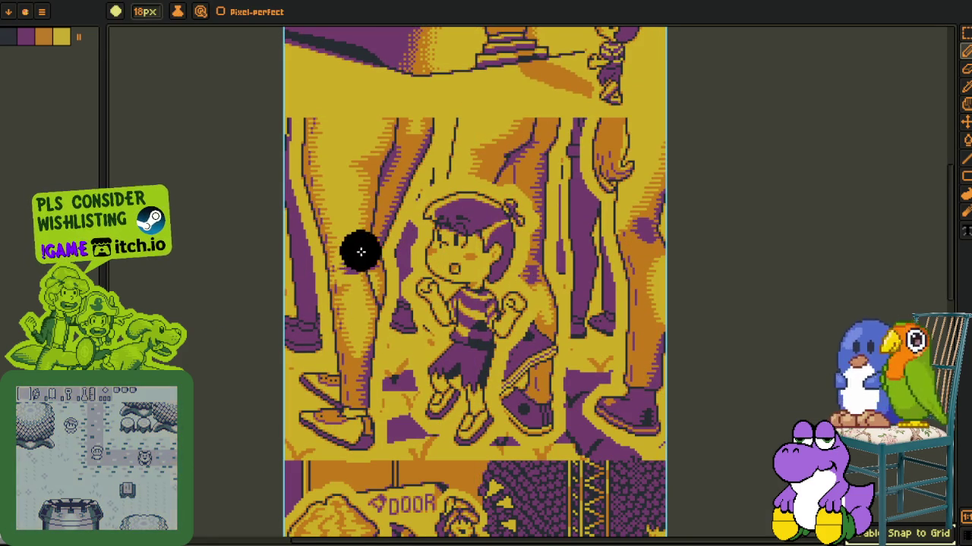
# - Eyedrop a dark colour from the artwork and undo a test stroke over the boy panel
pyautogui.scroll(1, 334, 296)
pyautogui.scroll(2, 334, 296)
pyautogui.press('alt')
pyautogui.scroll(-1, 332, 299)
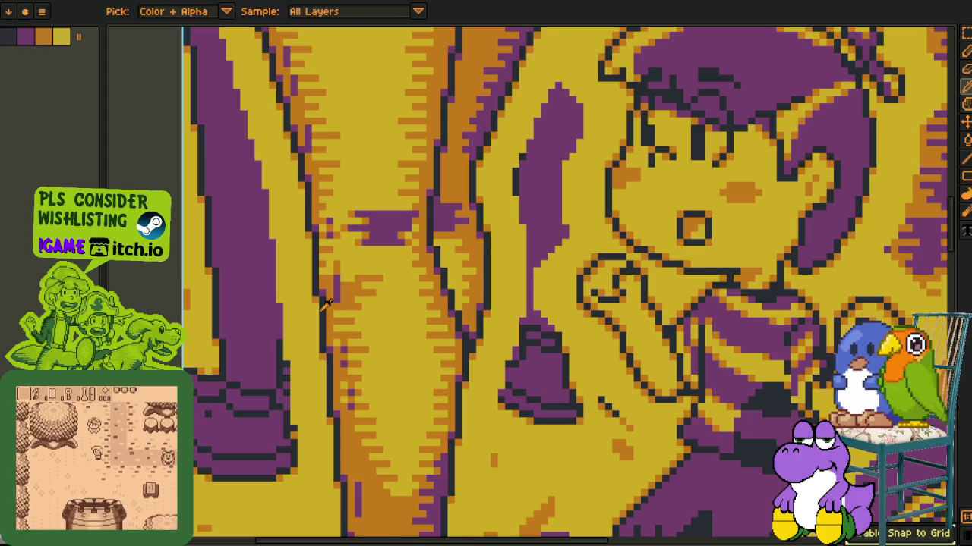
pyautogui.scroll(-2, 369, 247)
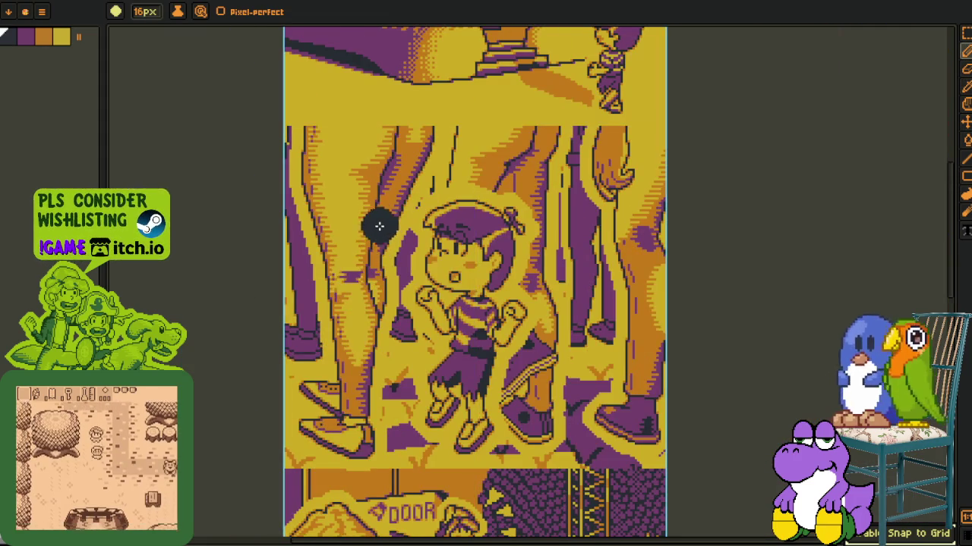
pyautogui.scroll(-2, 375, 228)
pyautogui.moveTo(375, 228)
pyautogui.mouseDown()
pyautogui.moveTo(481, 364)
pyautogui.moveTo(485, 36)
pyautogui.mouseUp()
pyautogui.hotkey('ctrl', 'z')
pyautogui.scroll(2, 399, 268)
# - Draw large dark numerals 3 and 4 on the lower comic panels
pyautogui.moveTo(402, 193)
pyautogui.mouseDown()
pyautogui.moveTo(486, 209)
pyautogui.moveTo(514, 292)
pyautogui.moveTo(445, 380)
pyautogui.mouseUp()
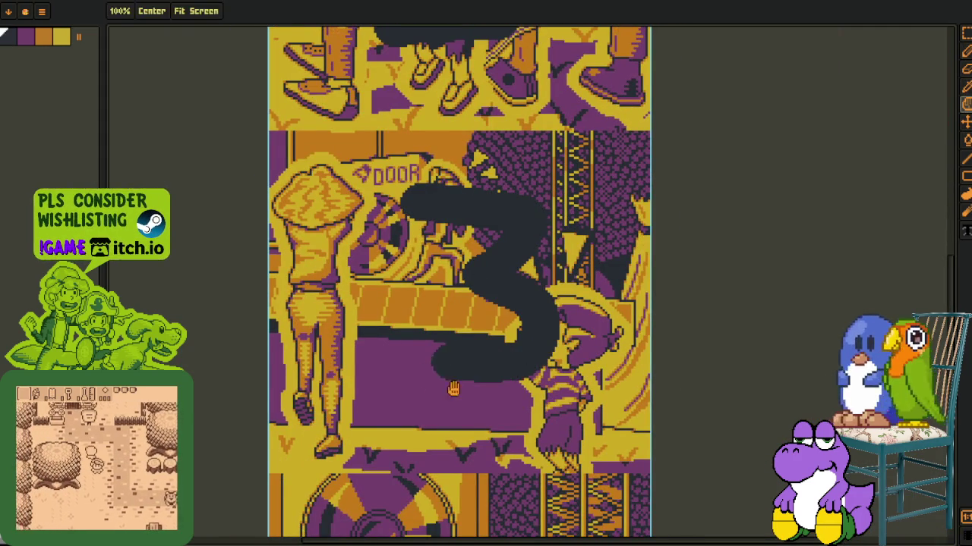
pyautogui.moveTo(442, 527); pyautogui.dragTo(399, 284)
pyautogui.moveTo(399, 251)
pyautogui.mouseDown()
pyautogui.moveTo(373, 399)
pyautogui.moveTo(517, 399)
pyautogui.mouseUp()
pyautogui.moveTo(486, 266); pyautogui.dragTo(465, 455)
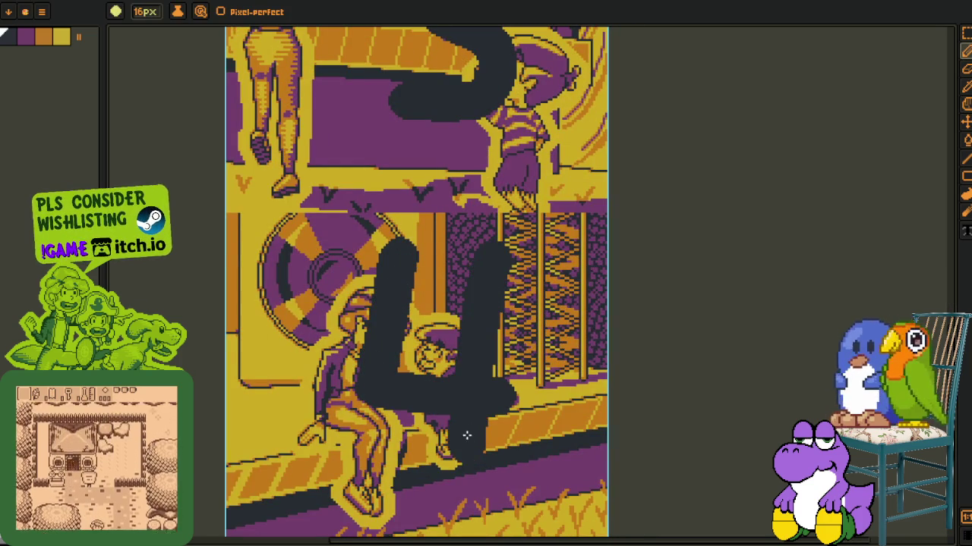
pyautogui.scroll(-5, 466, 445)
pyautogui.scroll(3, 490, 390)
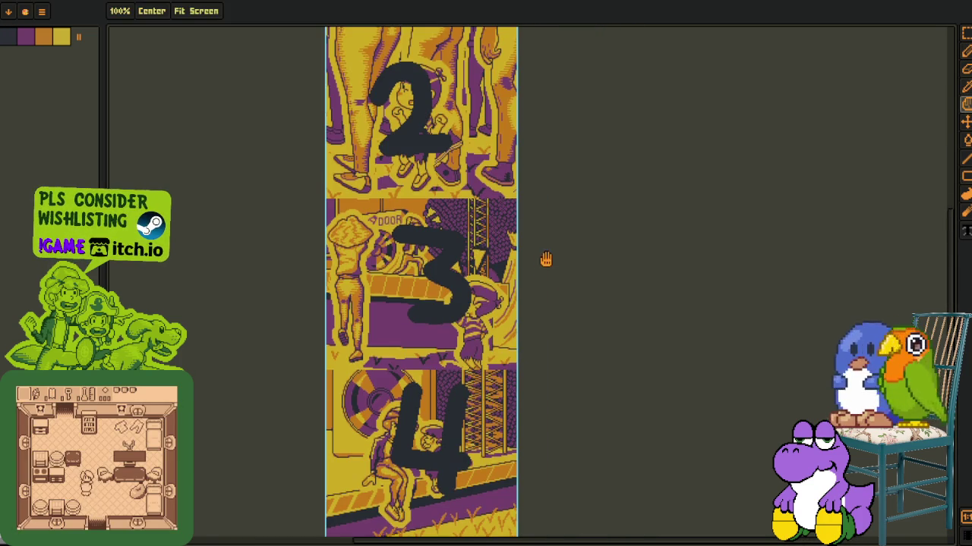
pyautogui.scroll(3, 544, 250)
pyautogui.scroll(2, 536, 297)
pyautogui.press('Tab')
# - Merge the pasted chest layer down into the concert page layer
pyautogui.scroll(2, 408, 201)
pyautogui.rightClick(213, 470)
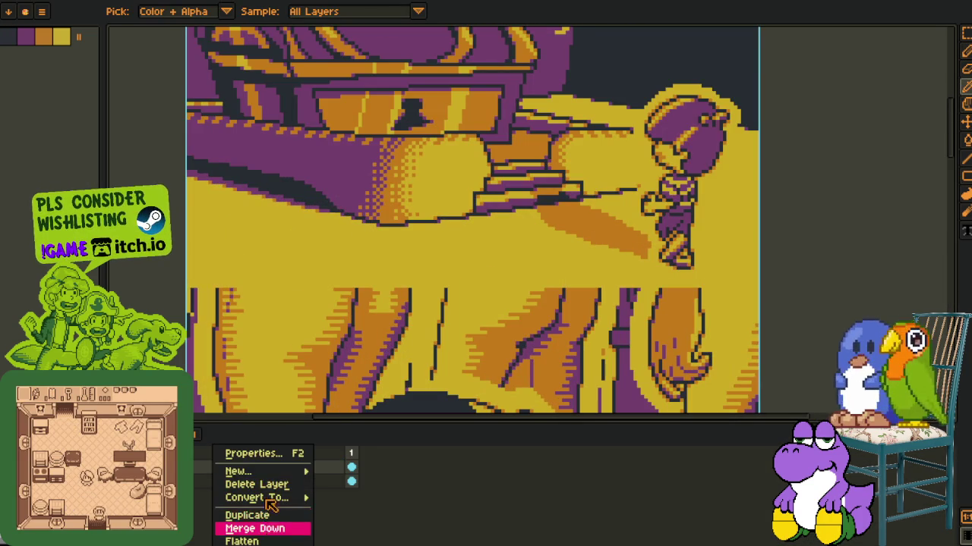
pyautogui.click(268, 529)
pyautogui.scroll(-1, 271, 246)
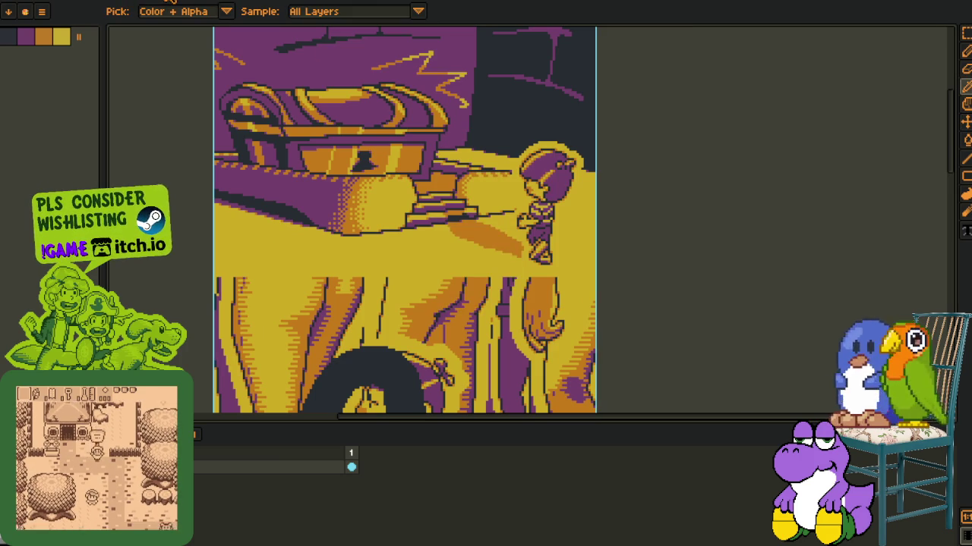
# - Switch back to the treasure-chest scene document and zoom out to see it whole
pyautogui.scroll(-1, 389, 133)
pyautogui.scroll(-1, 421, 148)
pyautogui.scroll(2, 438, 165)
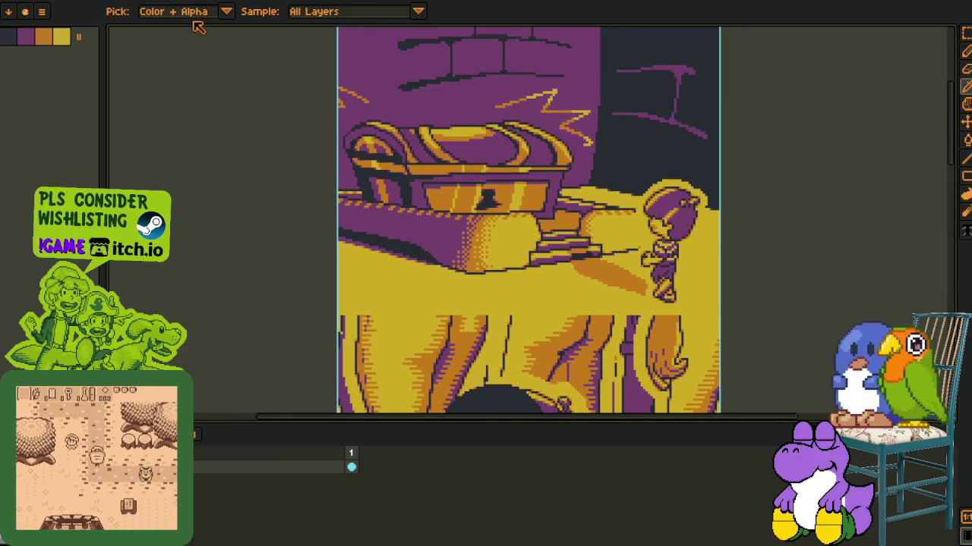
pyautogui.hotkey('ctrl', 'z')
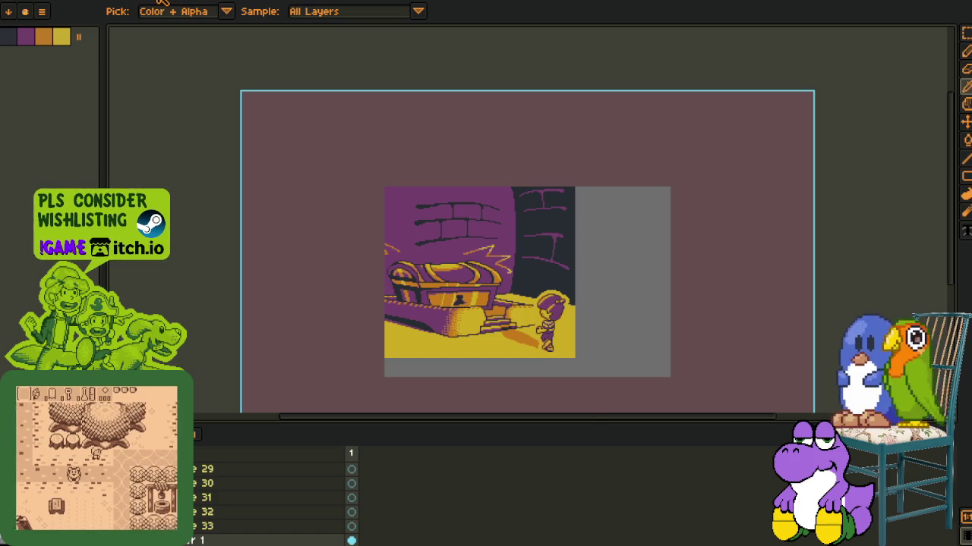
pyautogui.hotkey('ctrl', '=')
pyautogui.hotkey('ctrl', '-')
pyautogui.hotkey('ctrl', '-')
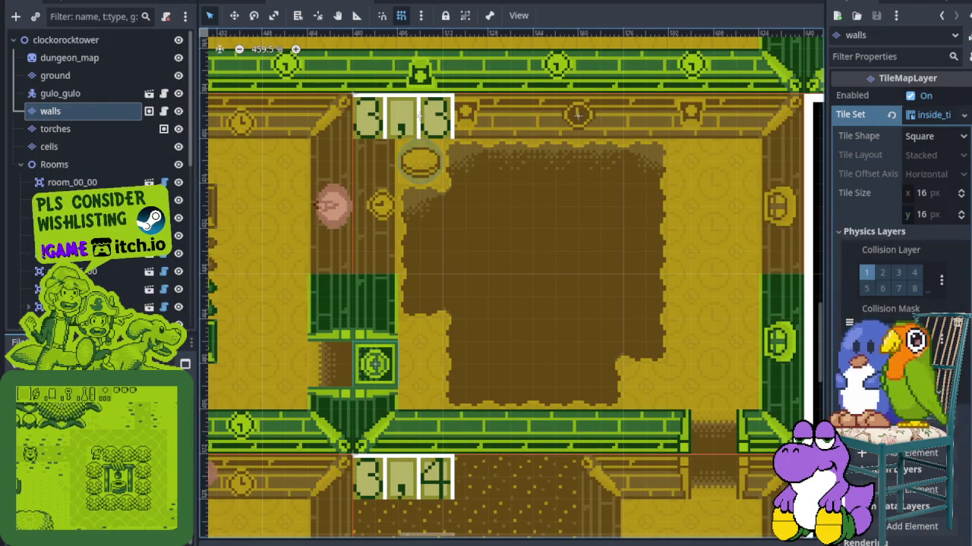
# - Pan and zoom the clockorocktower tilemap to centre room 2,3 and its spike rows
pyautogui.moveTo(370, 383)
pyautogui.mouseDown()
pyautogui.moveTo(468, 296)
pyautogui.moveTo(521, 342)
pyautogui.mouseUp()
pyautogui.scroll(-1, 521, 342)
pyautogui.moveTo(418, 214); pyautogui.dragTo(550, 353)
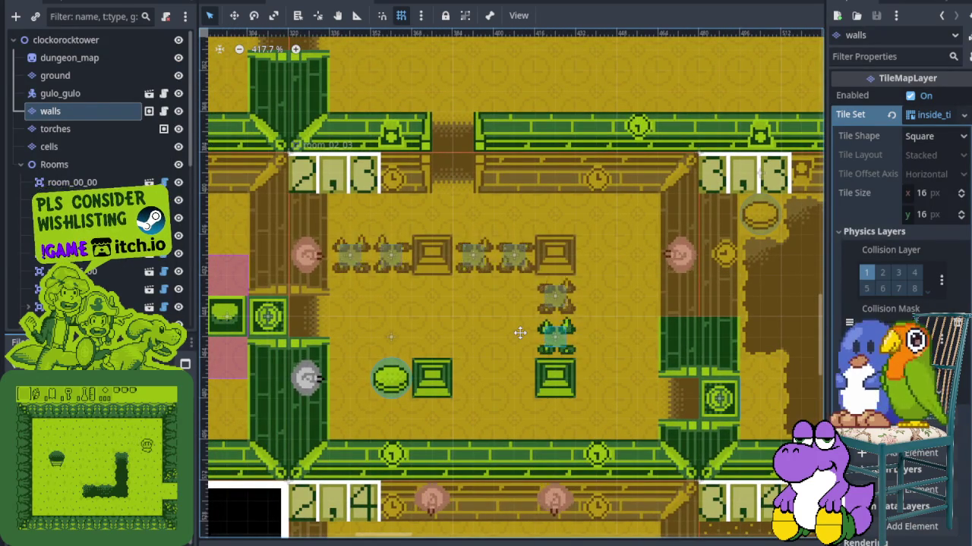
pyautogui.scroll(-2, 520, 333)
pyautogui.scroll(-1, 520, 333)
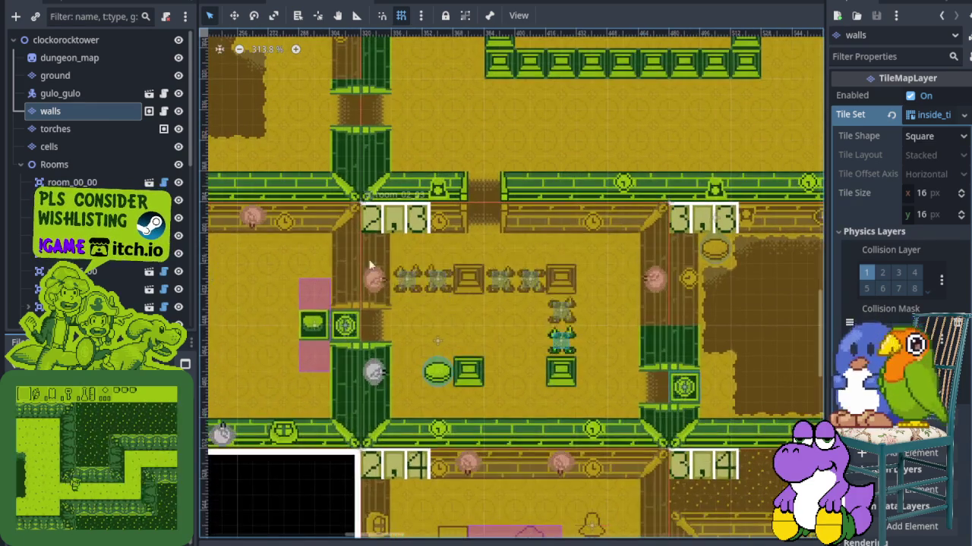
pyautogui.scroll(2, 419, 335)
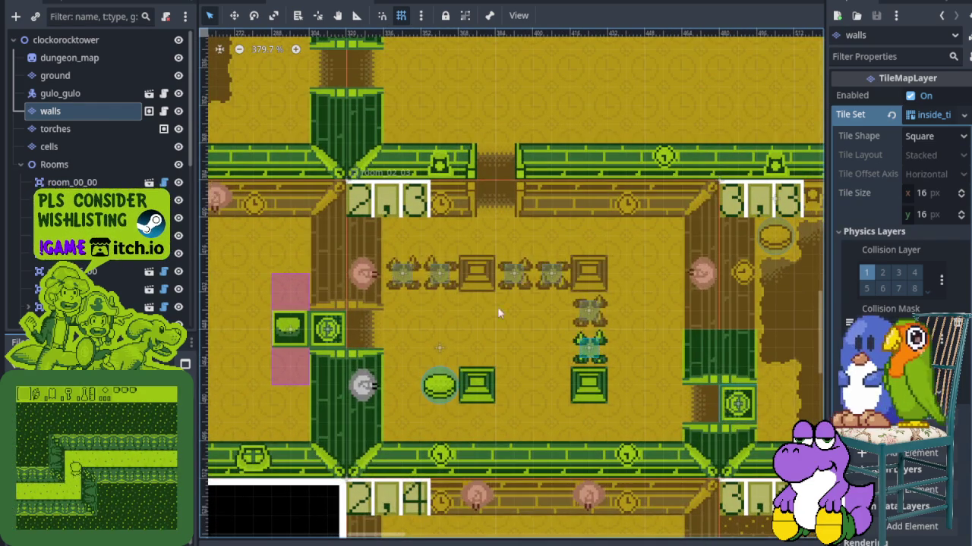
pyautogui.scroll(1, 508, 311)
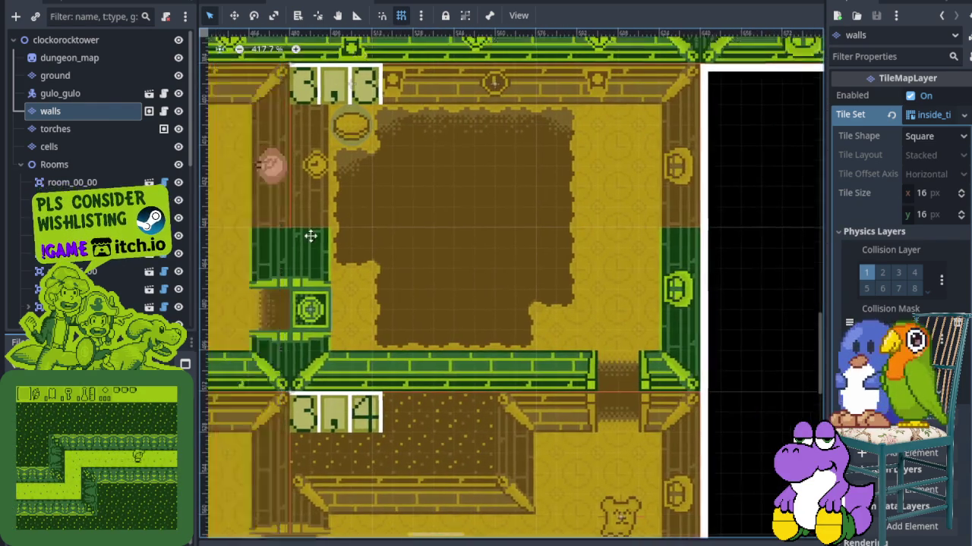
pyautogui.scroll(-1, 585, 260)
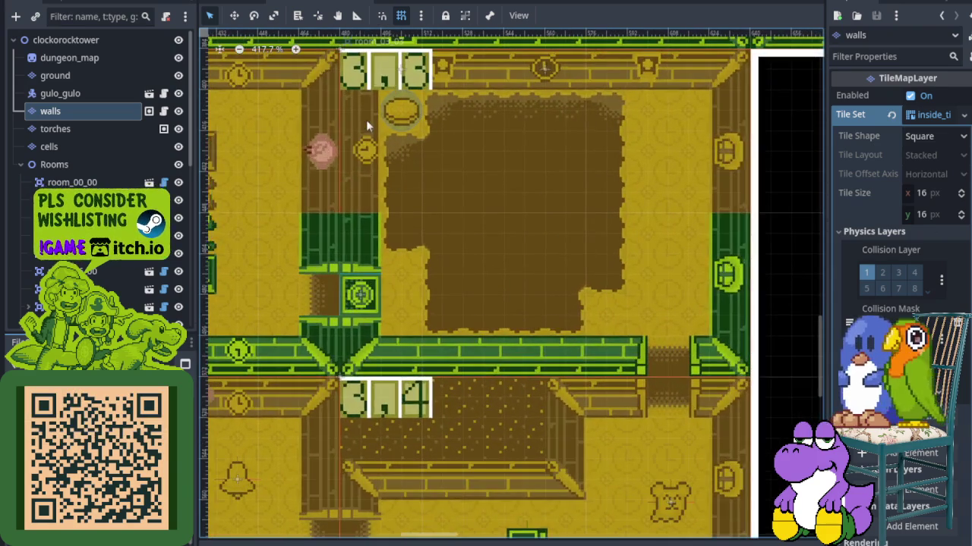
pyautogui.scroll(2, 461, 215)
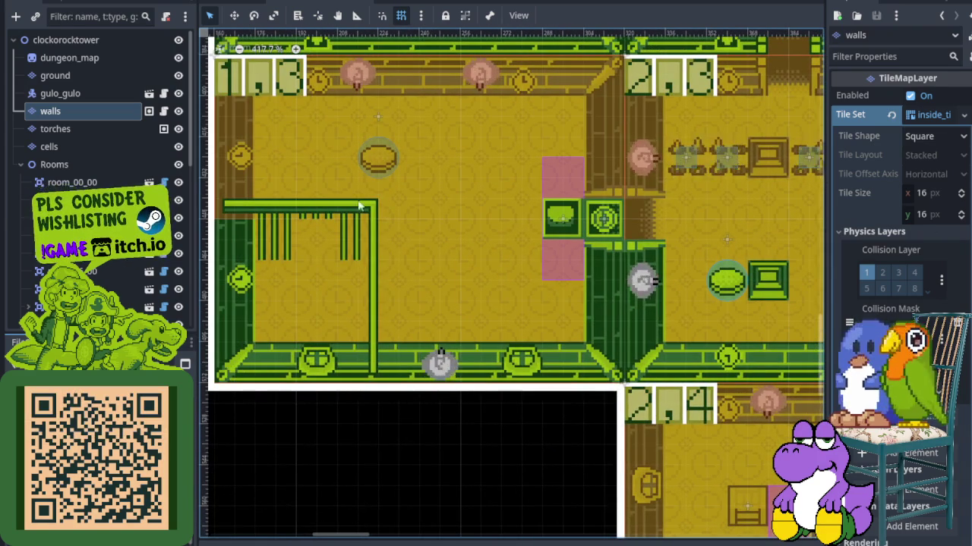
pyautogui.scroll(-1, 461, 218)
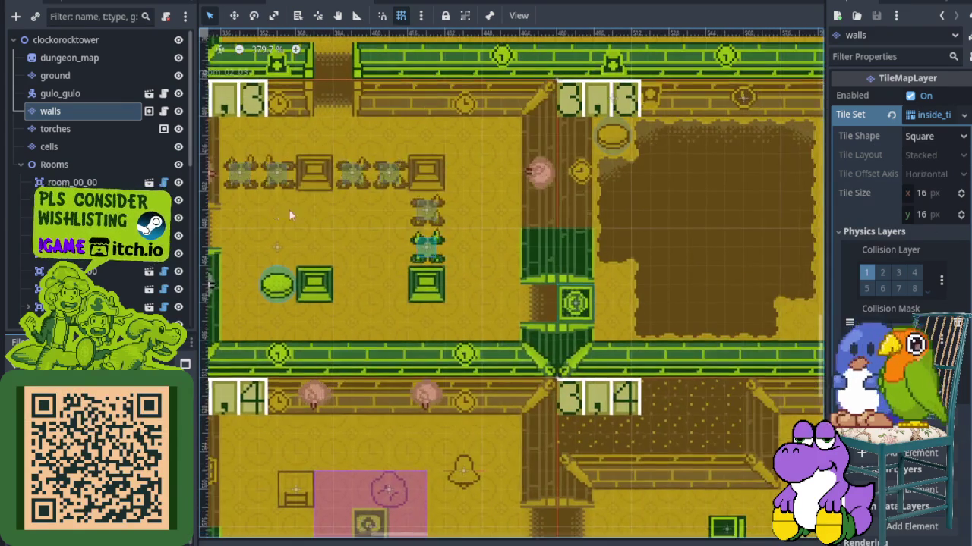
pyautogui.scroll(1, 337, 216)
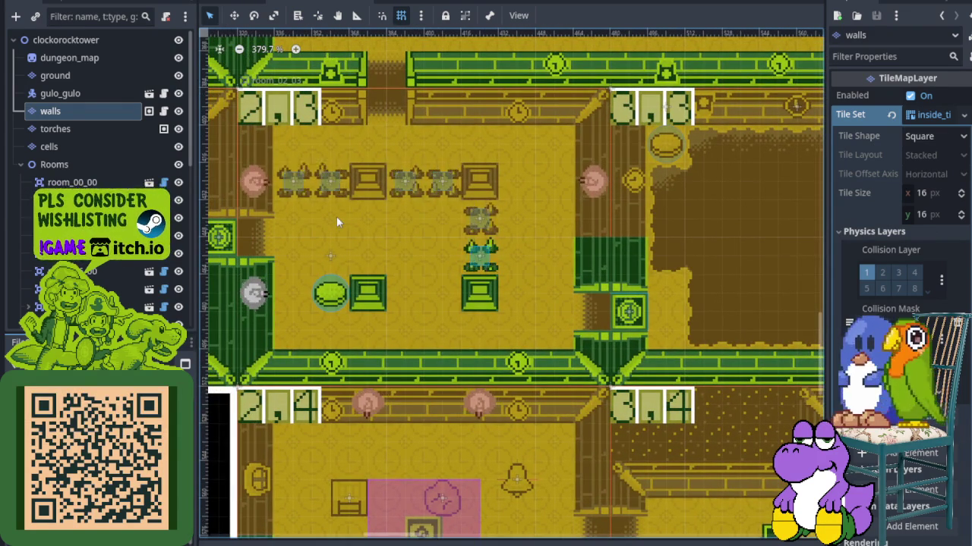
pyautogui.moveTo(522, 217); pyautogui.dragTo(540, 223)
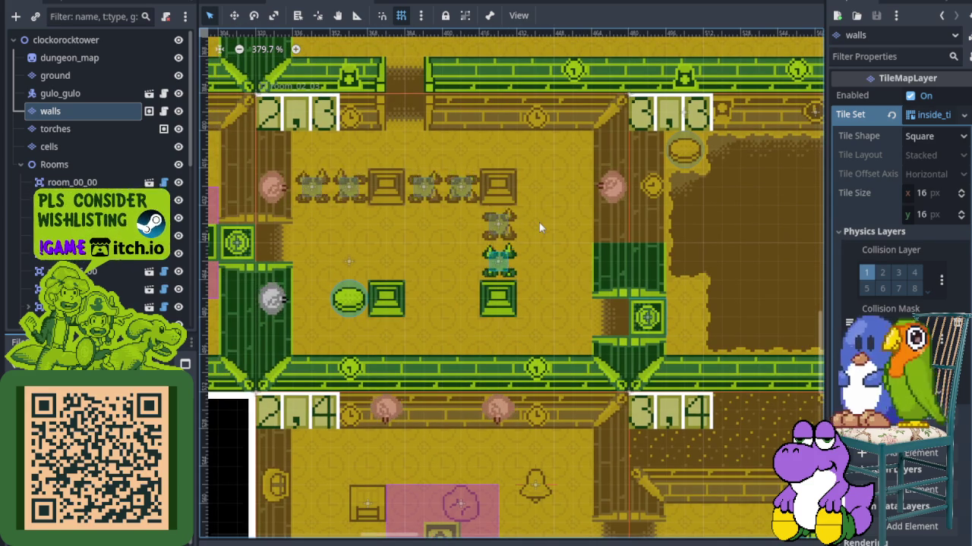
pyautogui.moveTo(546, 224); pyautogui.dragTo(591, 240)
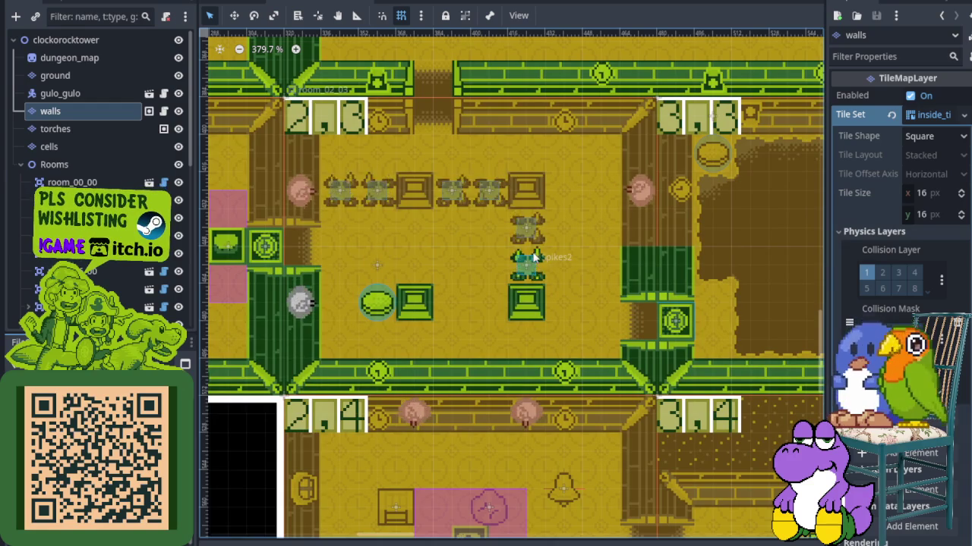
pyautogui.moveTo(530, 257); pyautogui.dragTo(529, 260)
pyautogui.scroll(1, 314, 203)
pyautogui.scroll(1, 314, 203)
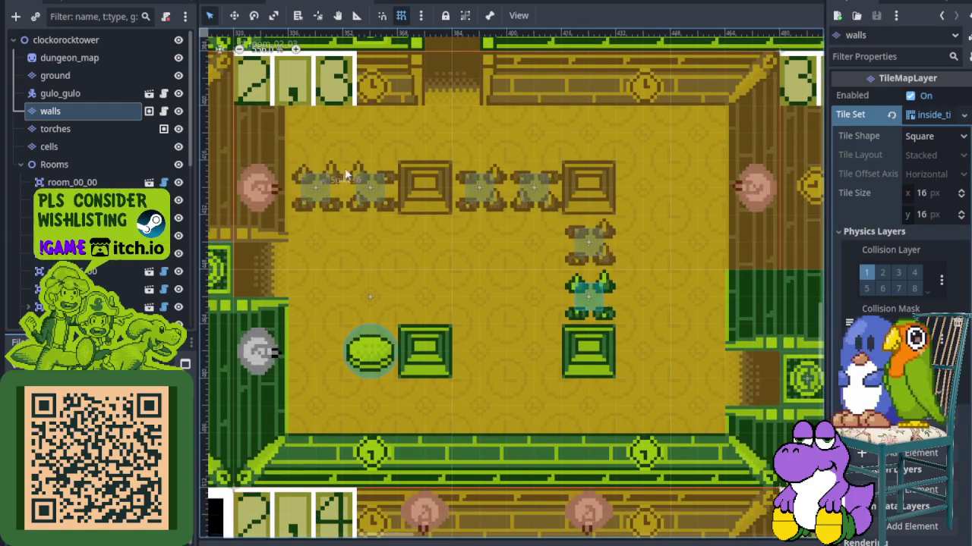
pyautogui.scroll(-2, 438, 286)
pyautogui.moveTo(586, 293)
pyautogui.mouseDown()
pyautogui.moveTo(478, 277)
pyautogui.moveTo(220, 81)
pyautogui.mouseUp()
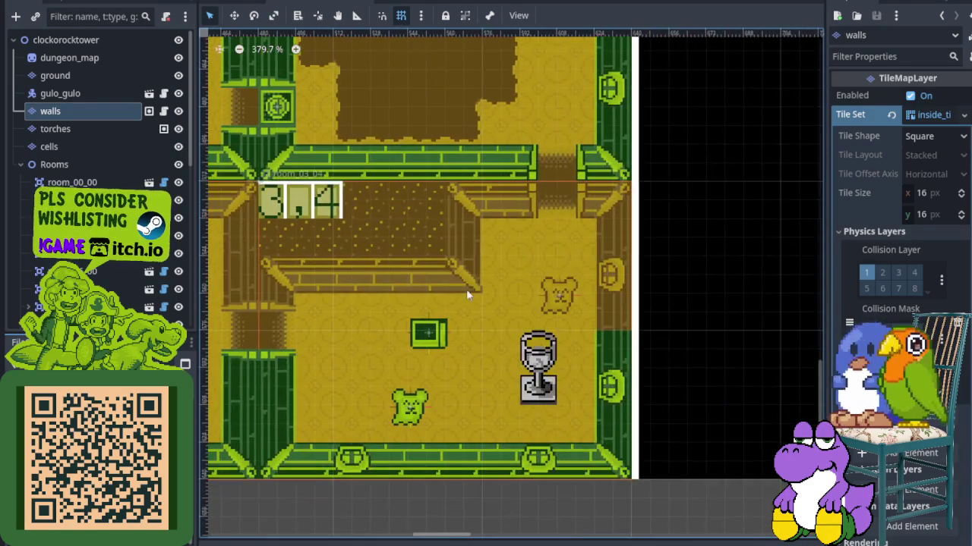
pyautogui.scroll(2, 441, 261)
pyautogui.scroll(4, 446, 189)
pyautogui.scroll(1, 622, 327)
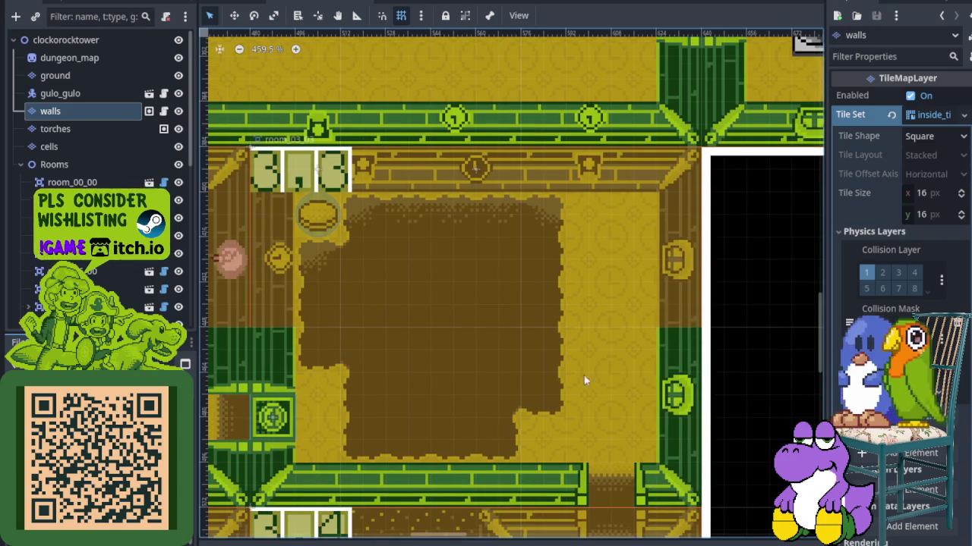
pyautogui.scroll(-2, 343, 309)
pyautogui.scroll(3, 382, 310)
pyautogui.scroll(1, 445, 402)
pyautogui.scroll(1, 463, 415)
pyautogui.scroll(1, 488, 412)
pyautogui.scroll(-2, 376, 379)
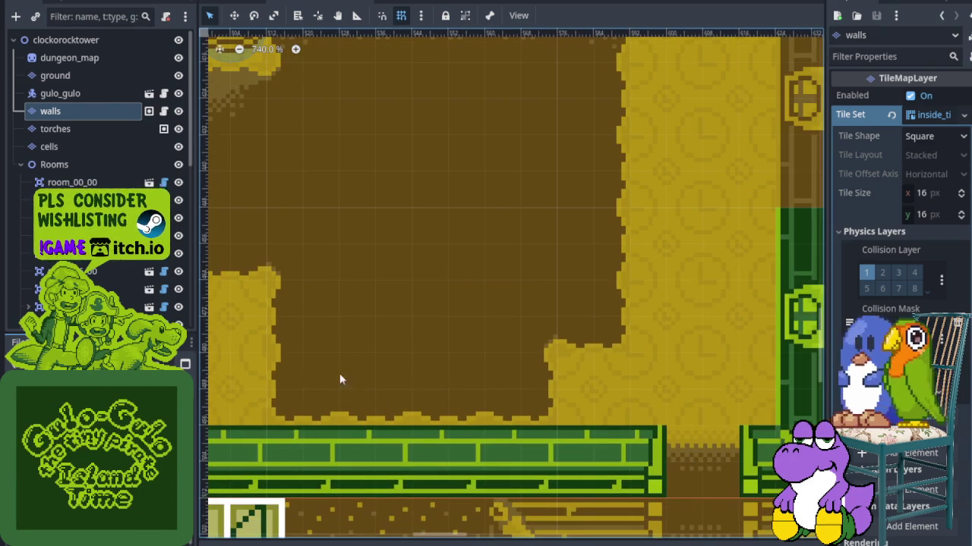
pyautogui.scroll(-2, 408, 387)
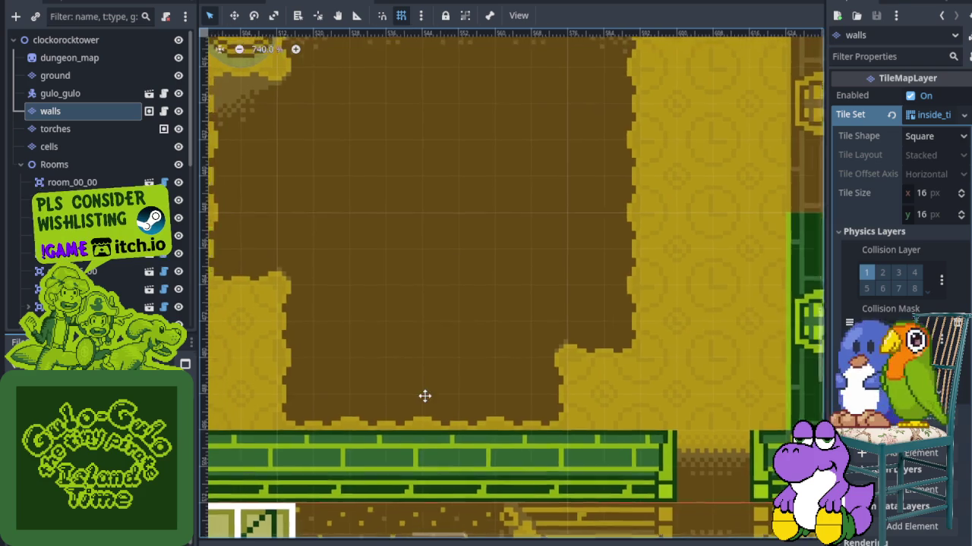
pyautogui.hscroll(-2, 438, 354)
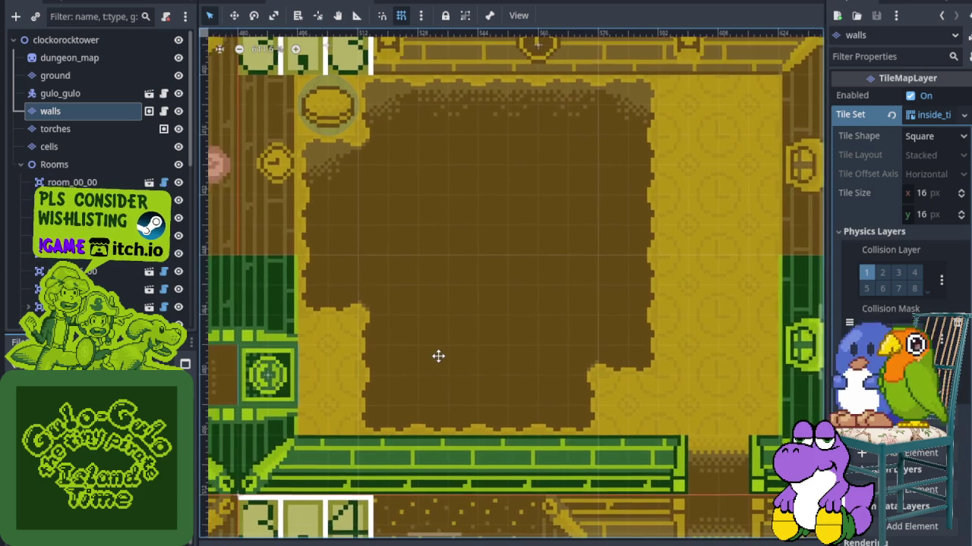
pyautogui.hscroll(-3, 438, 354)
pyautogui.hscroll(-3, 324, 338)
pyautogui.scroll(2, 324, 338)
pyautogui.hscroll(-8, 323, 337)
pyautogui.hscroll(-1, 423, 112)
pyautogui.hscroll(-1, 485, 173)
pyautogui.hscroll(-10, 451, 283)
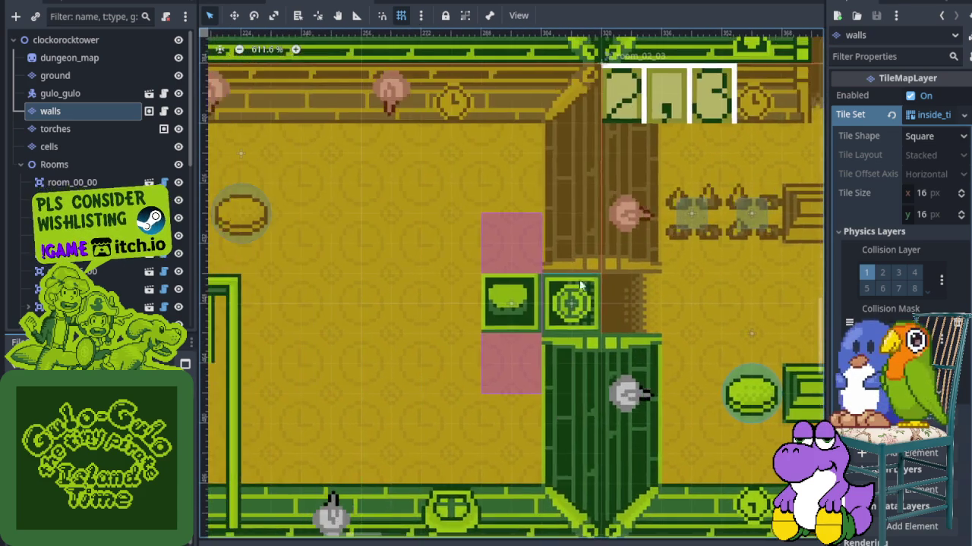
pyautogui.hscroll(-4, 660, 289)
pyautogui.scroll(-4, 417, 282)
pyautogui.hscroll(2, 428, 294)
pyautogui.scroll(-1, 395, 304)
pyautogui.scroll(-1, 380, 307)
pyautogui.scroll(-2, 377, 306)
pyautogui.scroll(-1, 376, 305)
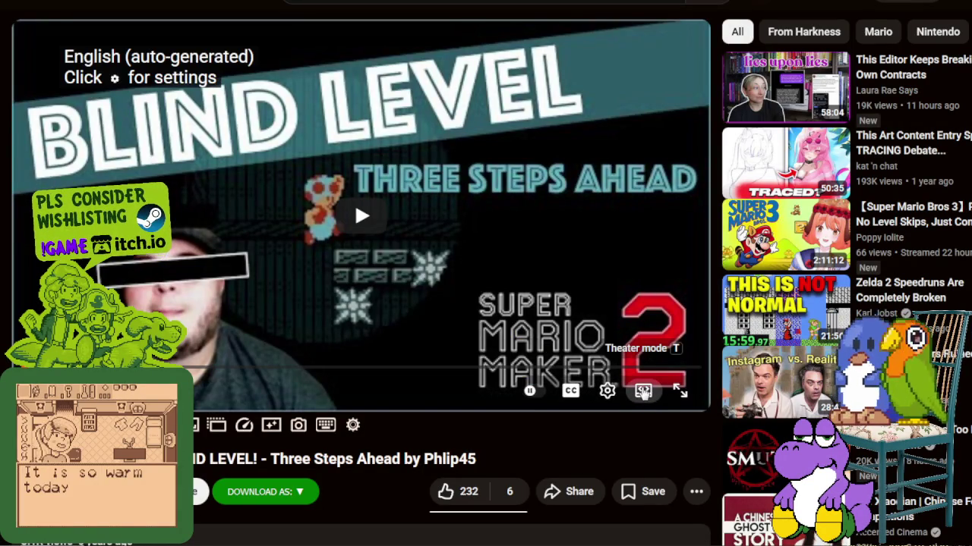
# - Switch the Three Steps Ahead blind level video to theater mode
pyautogui.click(642, 389)
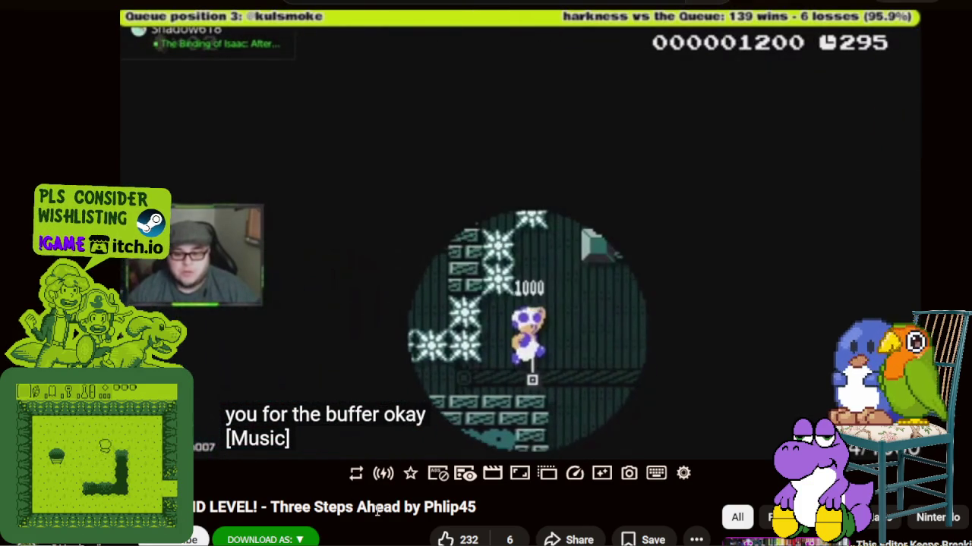
pyautogui.click(437, 337)
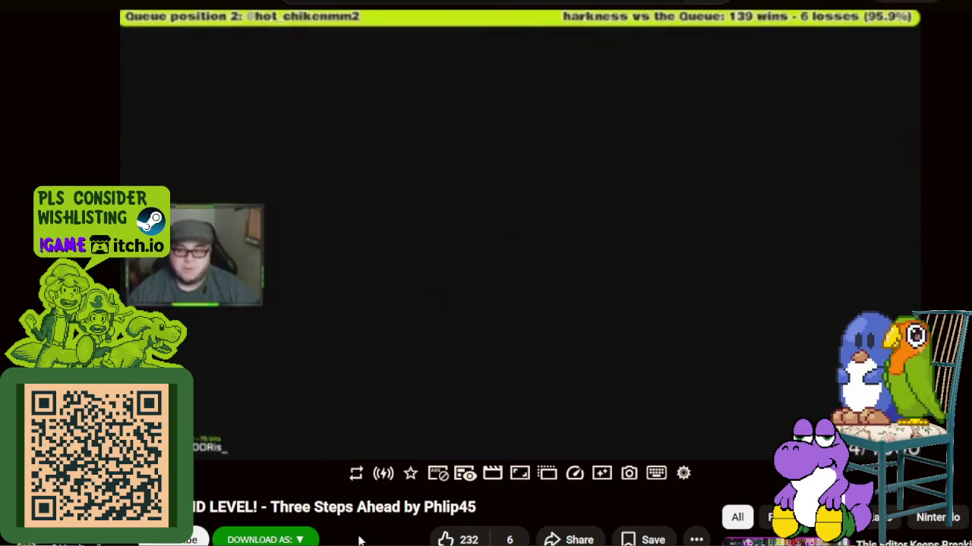
pyautogui.press('space')
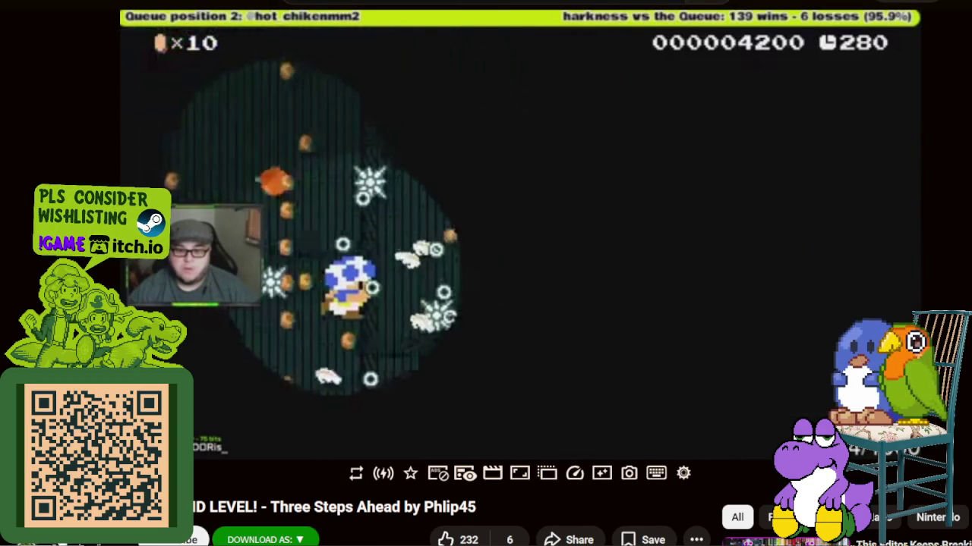
pyautogui.press('space')
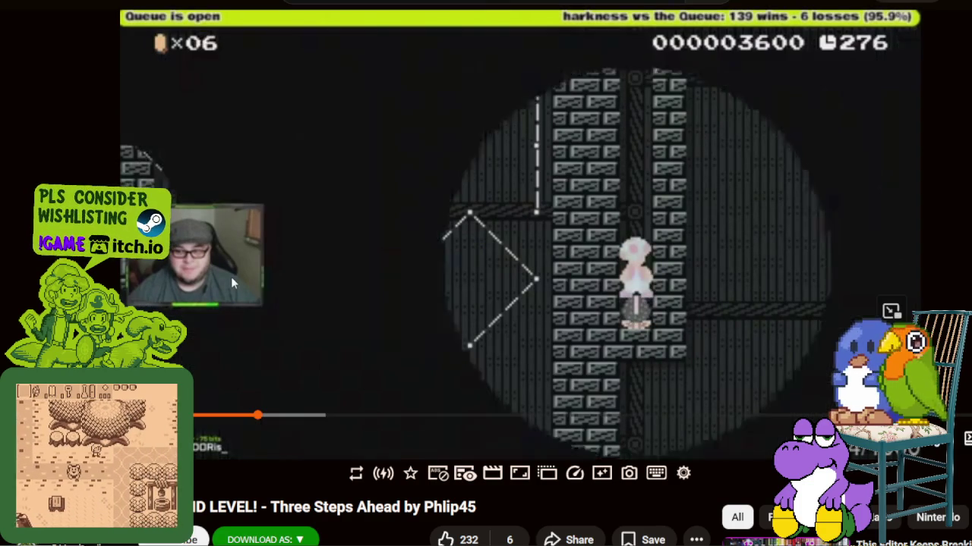
pyautogui.click(231, 279)
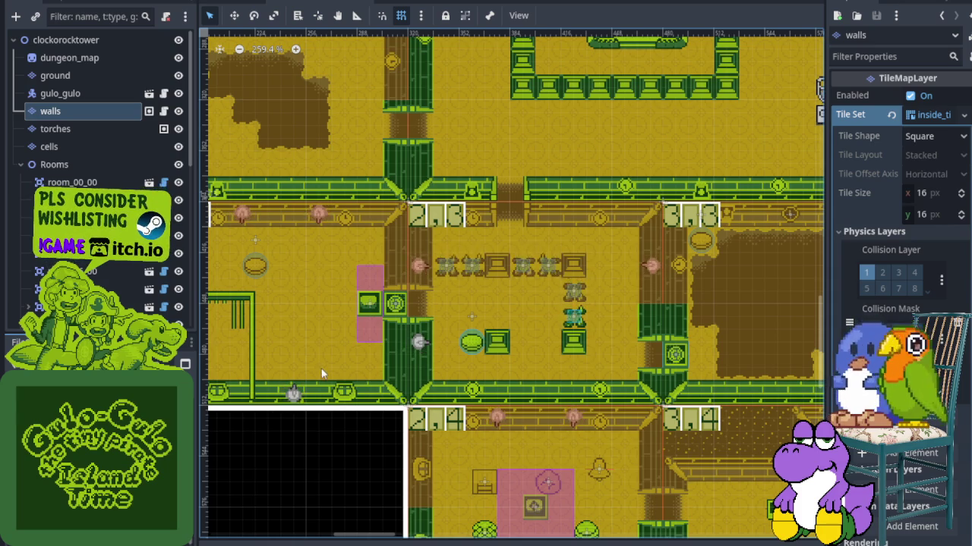
# - Zoom around the tilemap, then save the clockorocktower scene and start the game
pyautogui.scroll(-2, 322, 373)
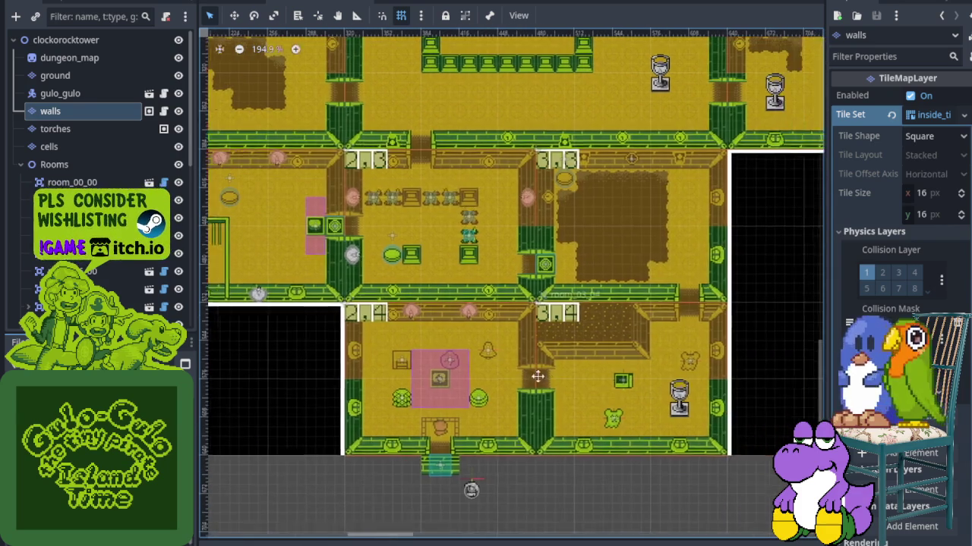
pyautogui.scroll(2, 451, 293)
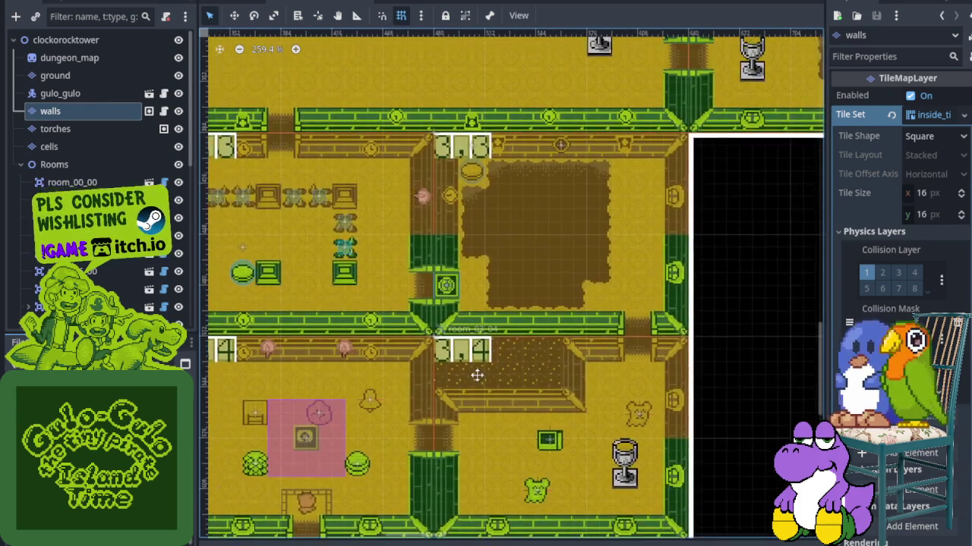
pyautogui.scroll(-2, 477, 375)
pyautogui.scroll(2, 609, 204)
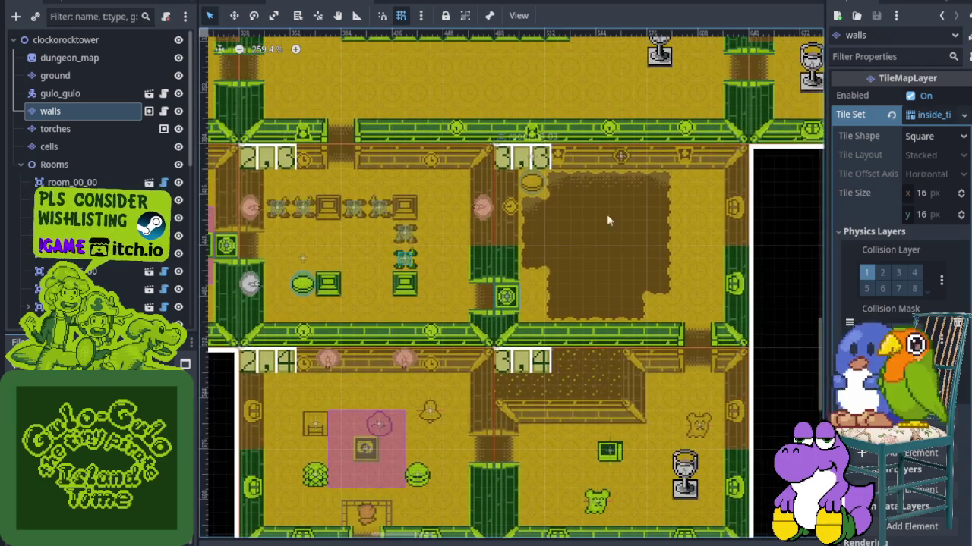
pyautogui.scroll(-2, 683, 221)
pyautogui.scroll(2, 571, 341)
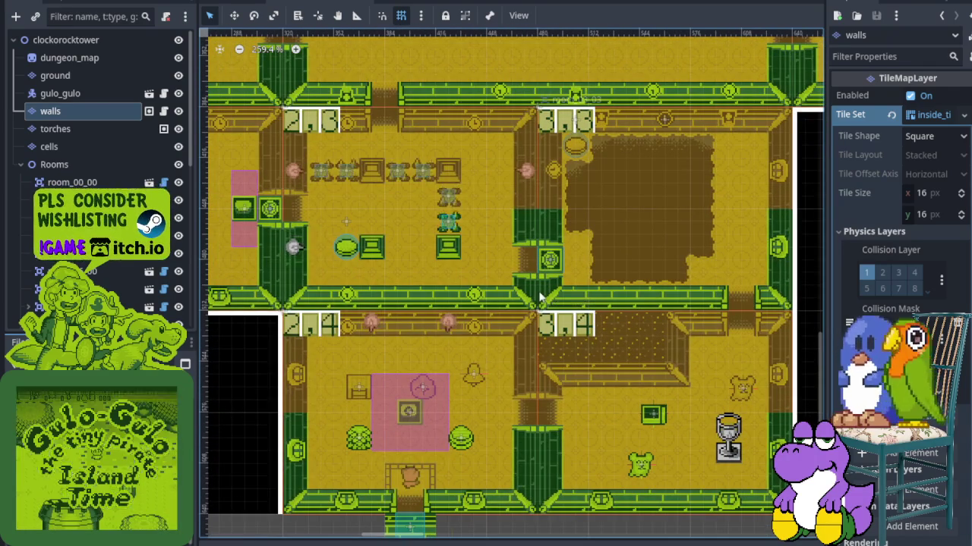
pyautogui.scroll(1, 540, 298)
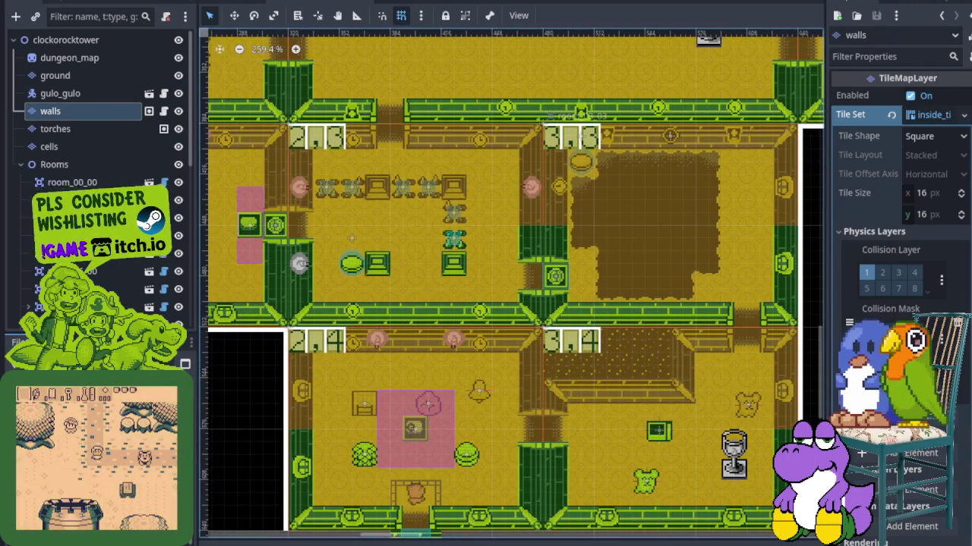
pyautogui.hotkey('ctrl', 's')
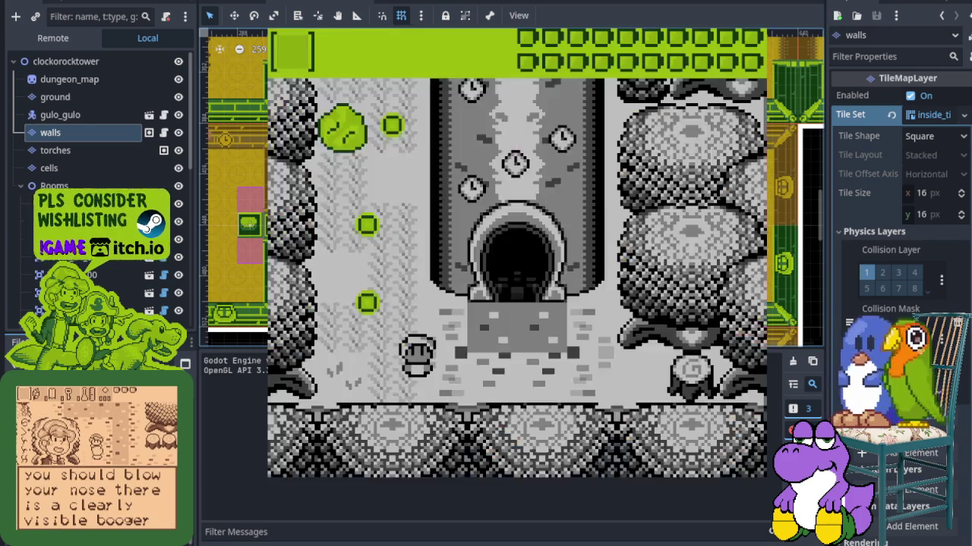
# - Walk the character up-left to the orb, then east past the stone block and well
pyautogui.press('Left')
pyautogui.press('Up')
pyautogui.press('Up')
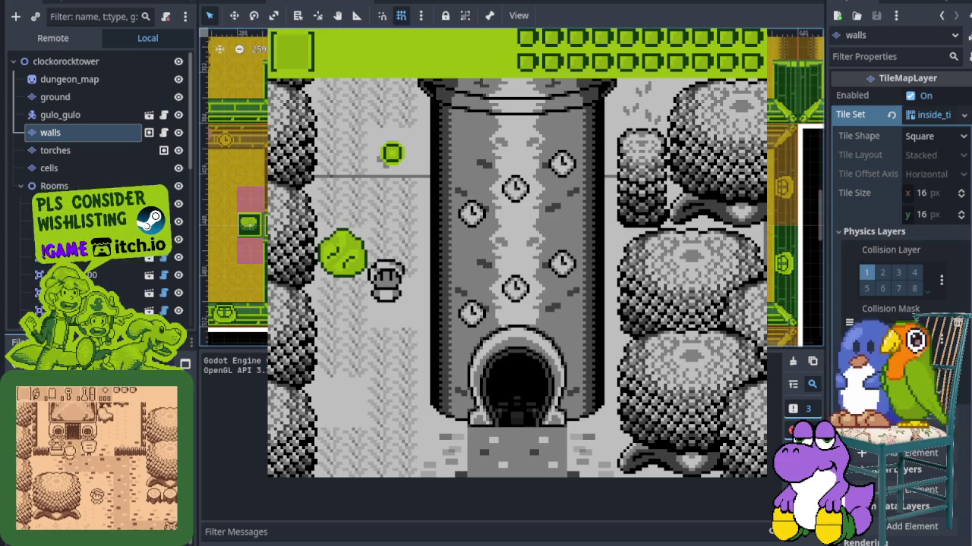
pyautogui.press('Up')
pyautogui.press('Right')
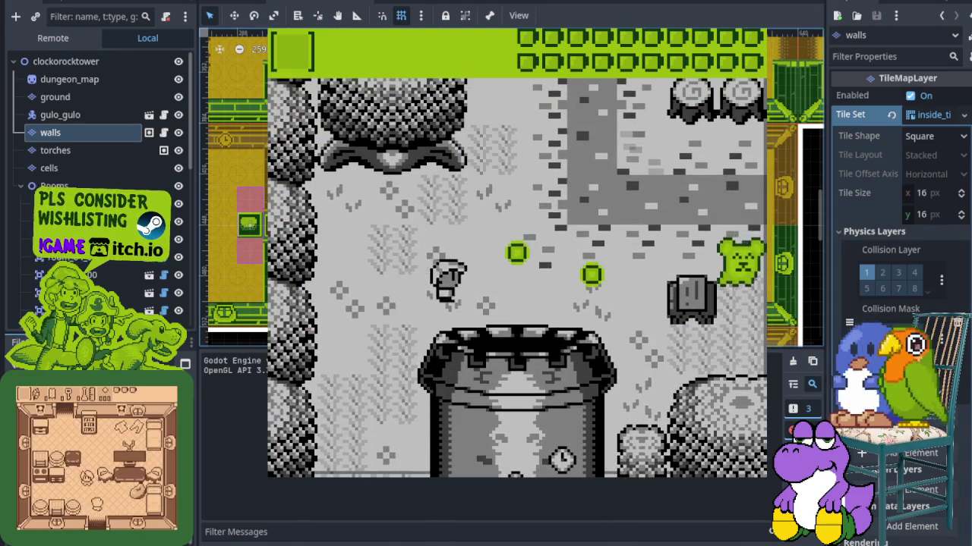
pyautogui.press('Right')
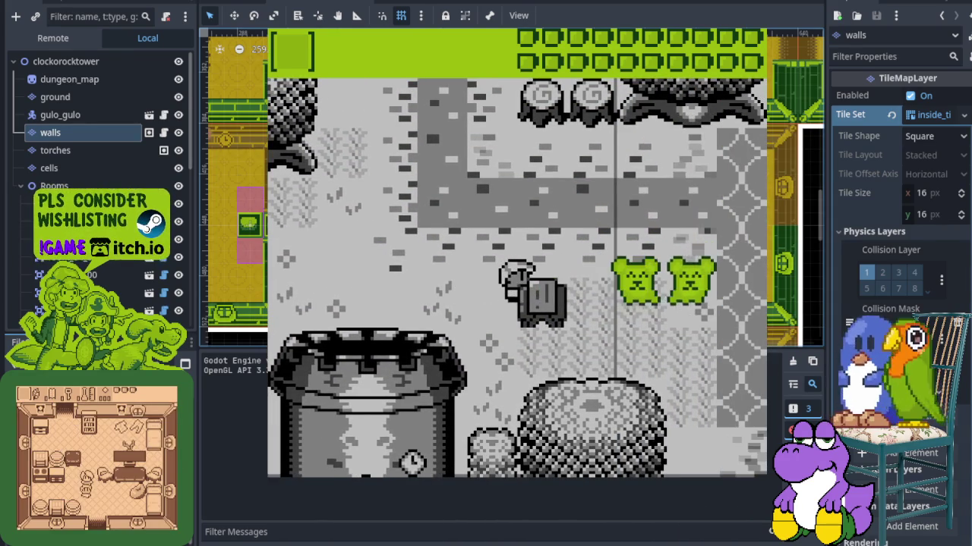
pyautogui.press('Right')
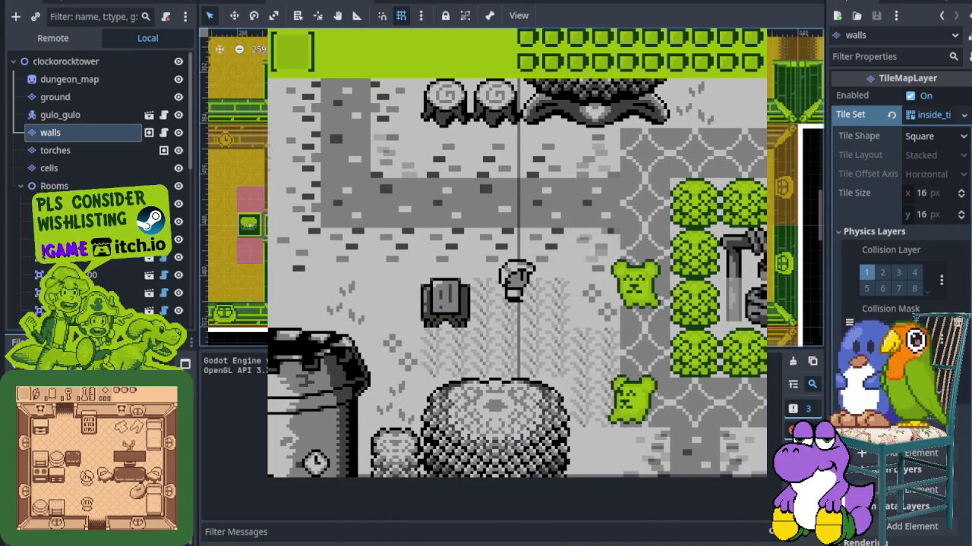
pyautogui.press('Right')
pyautogui.press('Down')
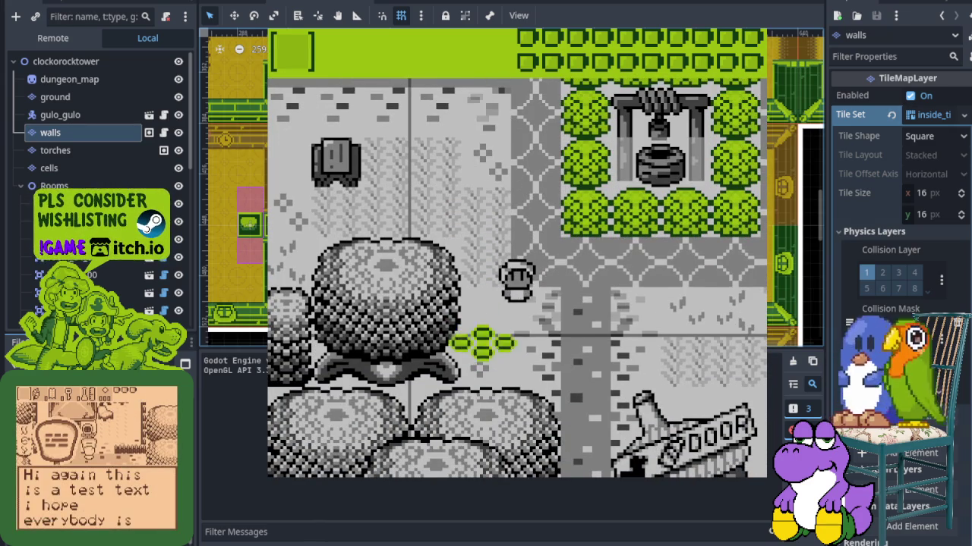
pyautogui.press('Up')
pyautogui.press('Left')
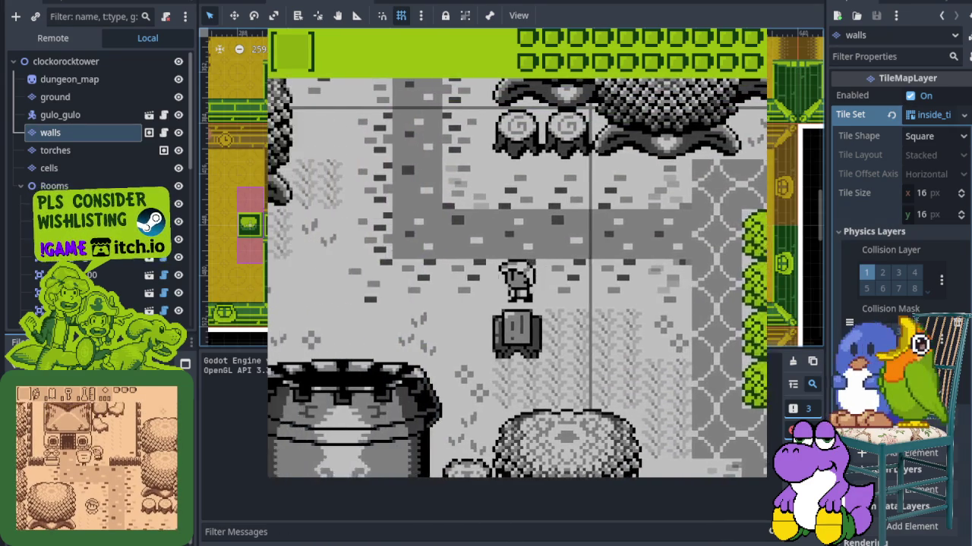
pyautogui.press('Left')
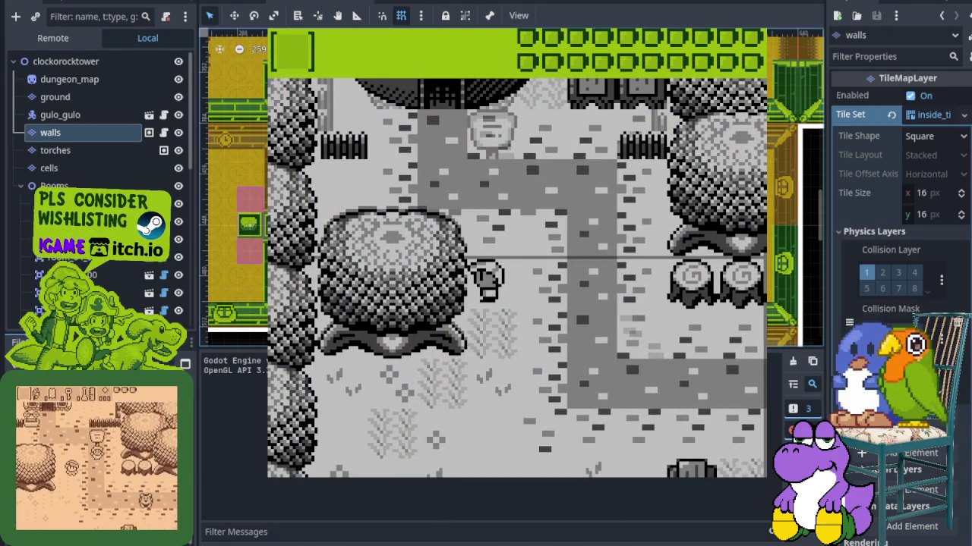
# - Walk south past the bush and tower, then enter the tower door
pyautogui.press('Down')
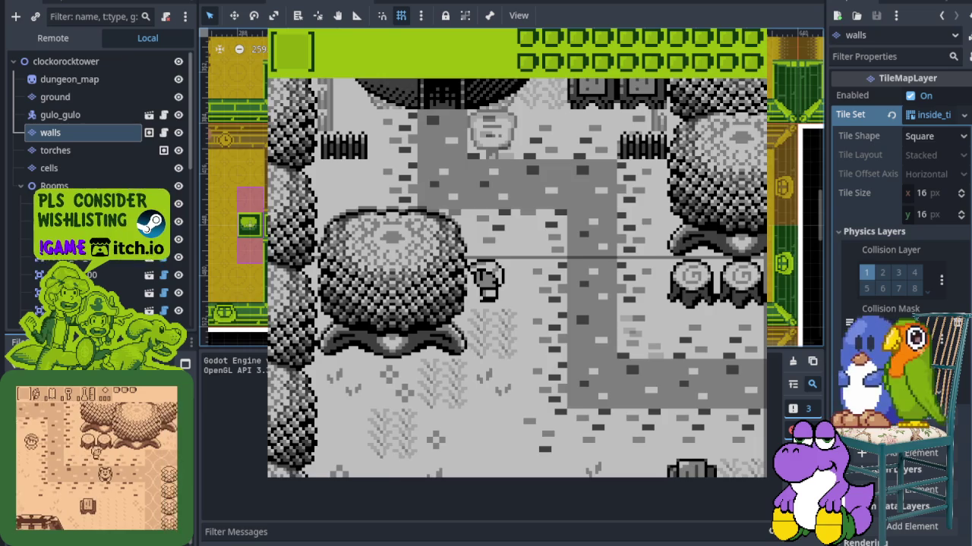
pyautogui.press('Down')
pyautogui.press('Left')
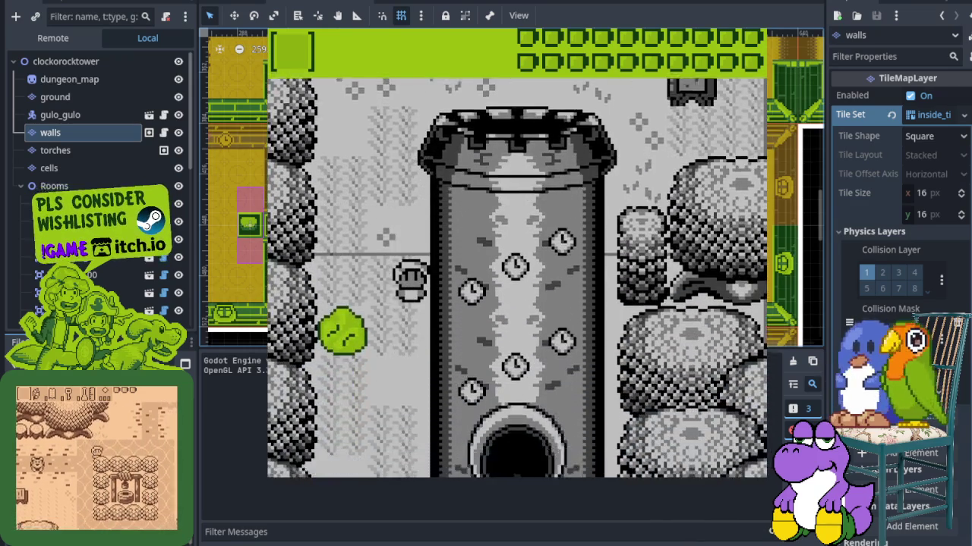
pyautogui.press('Down')
pyautogui.press('Right')
pyautogui.press('Up')
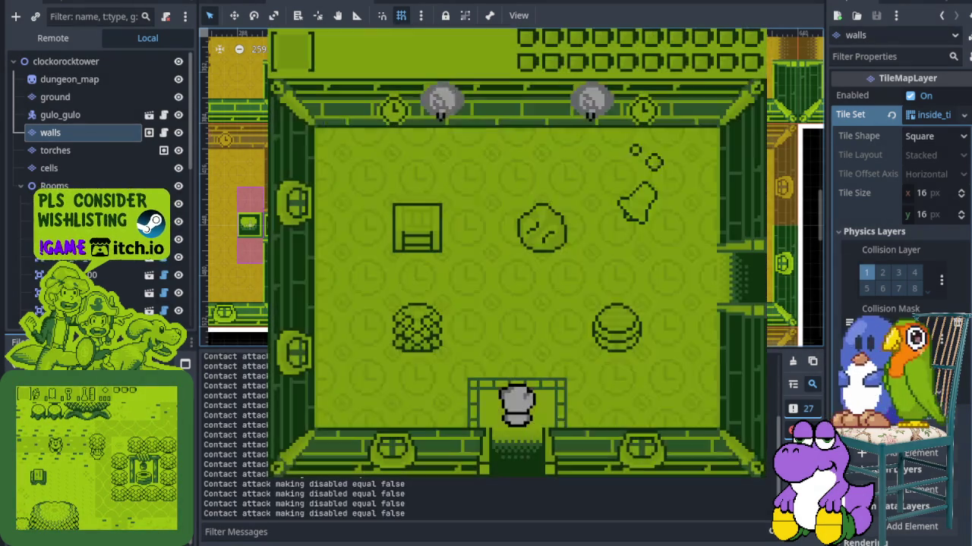
# - Circle the first tower room past the drum and exit through the east door
pyautogui.press('Up')
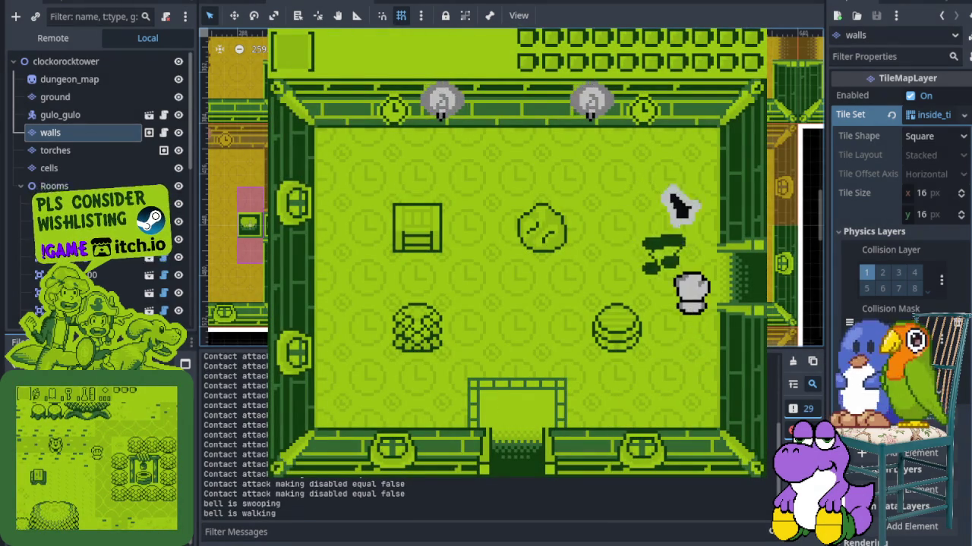
pyautogui.press('Left')
pyautogui.press('Left')
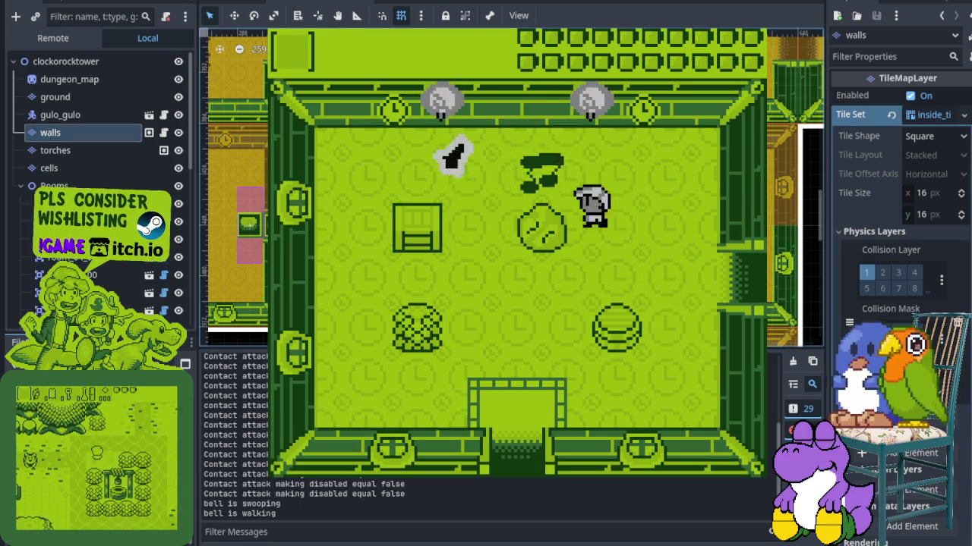
pyautogui.press('Down')
pyautogui.press('Left')
pyautogui.press('Left')
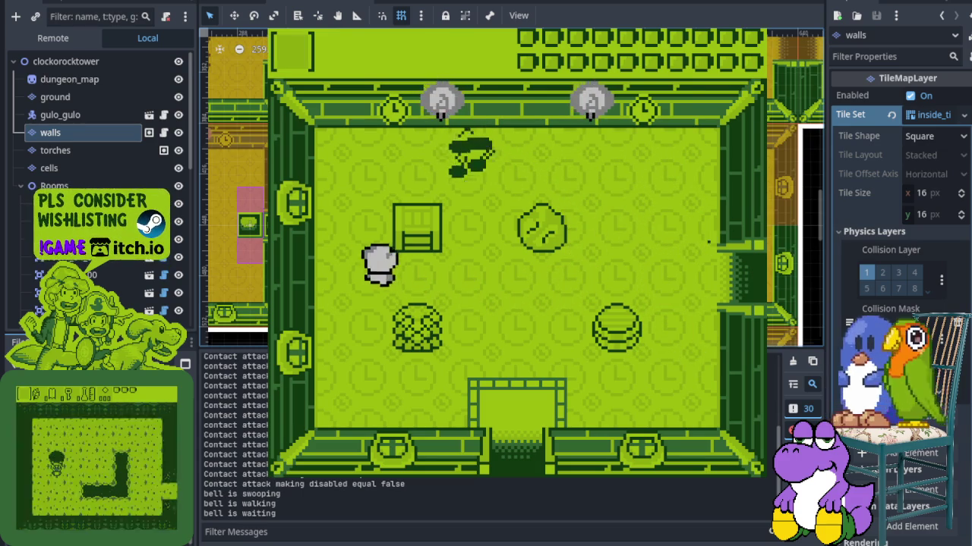
pyautogui.press('Up')
pyautogui.press('Right')
pyautogui.press('Down')
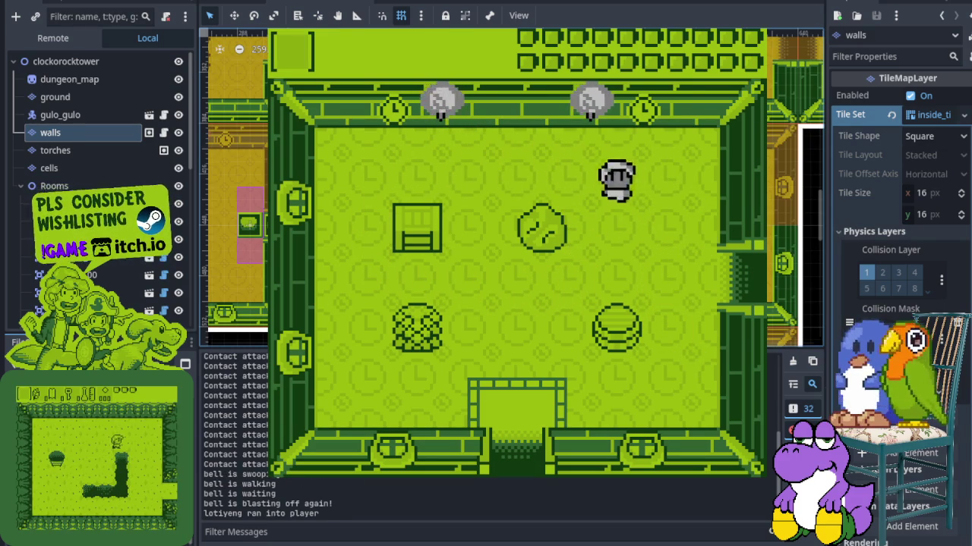
pyautogui.press('Right')
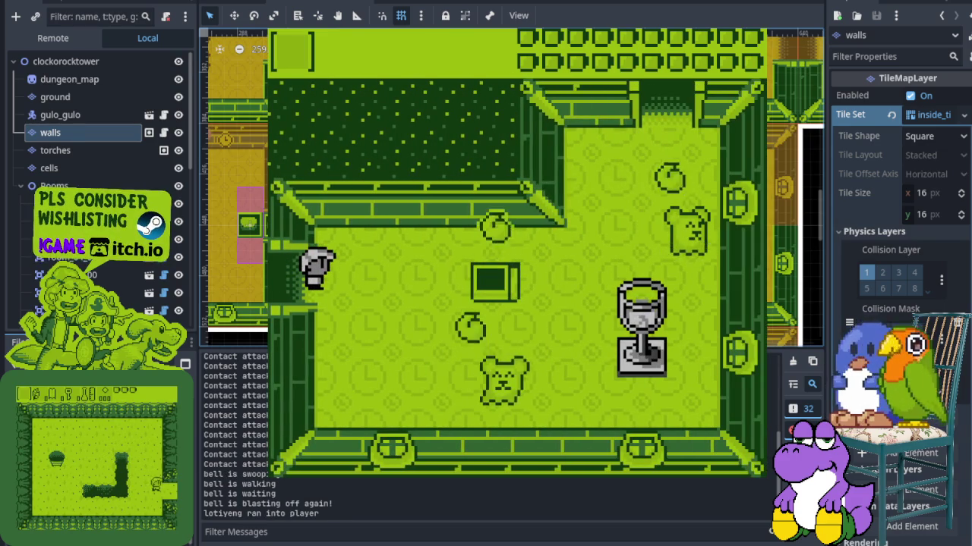
# - Cross the enemy room, attacking near the enemies, and leave through the top door
pyautogui.press('Right')
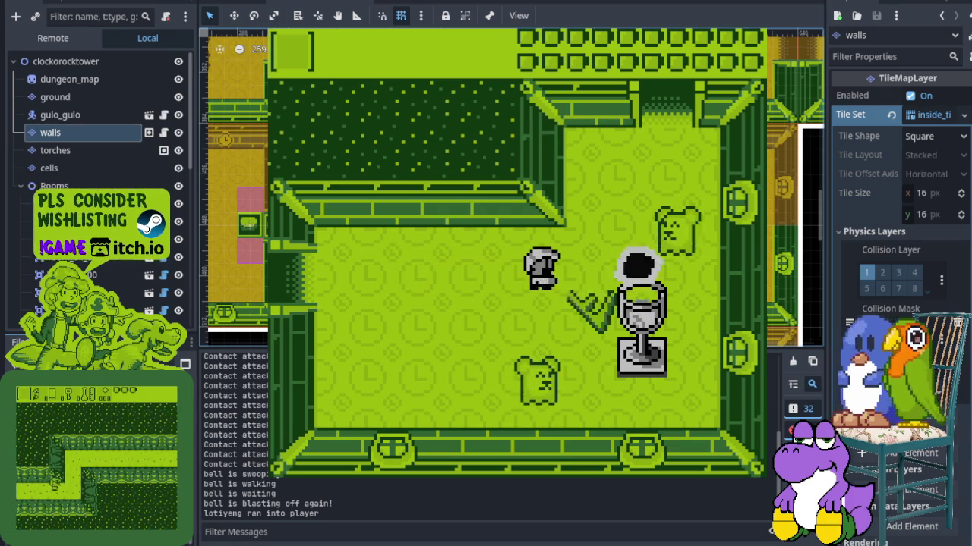
pyautogui.press('Left')
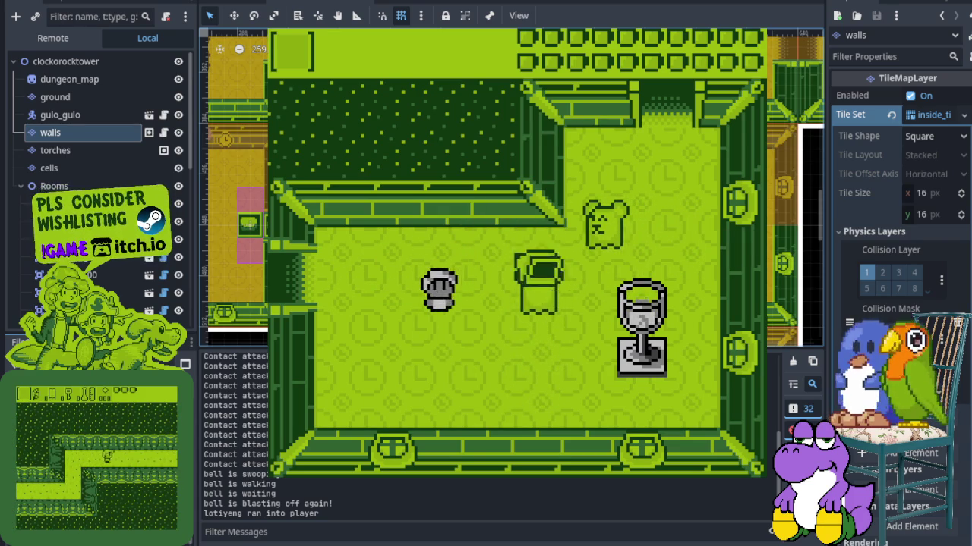
pyautogui.press('Right')
pyautogui.press('Up')
pyautogui.press('Up')
pyautogui.press('Up')
pyautogui.press('Left')
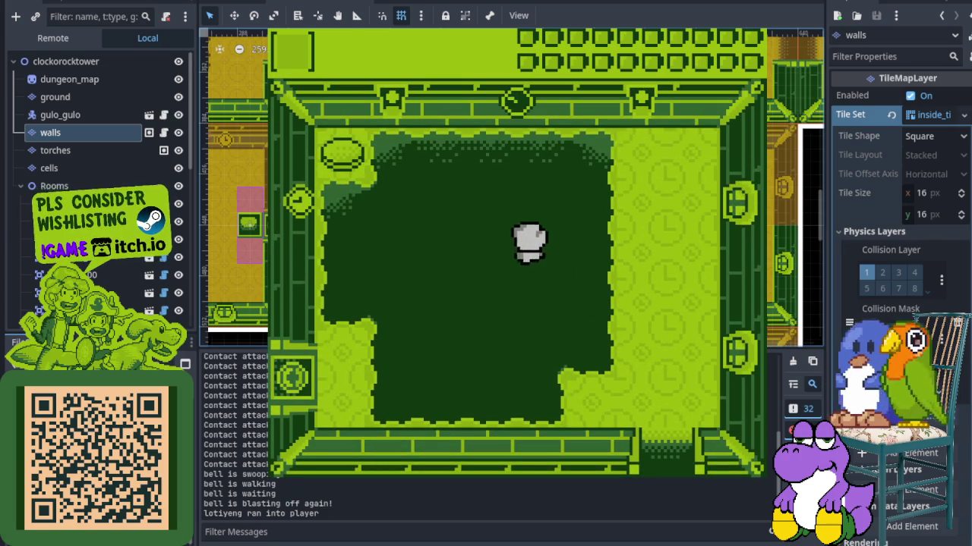
# - Go through the left door into the spike room and move along its bottom
pyautogui.press('Down')
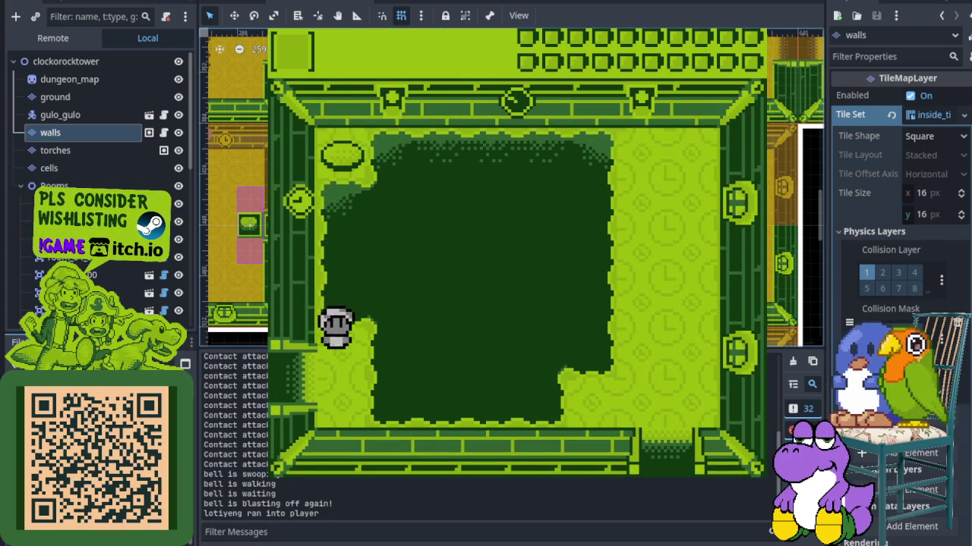
pyautogui.press('Left')
pyautogui.press('Down')
pyautogui.press('Left')
pyautogui.press('Up')
# - Dodge past the cannons and spikes, exiting the spike room's left door
pyautogui.press('Up')
pyautogui.press('Down')
pyautogui.press('Left')
pyautogui.press('Up')
pyautogui.press('Down')
pyautogui.press('Up')
pyautogui.press('Down')
pyautogui.press('Left')
pyautogui.press('Up')
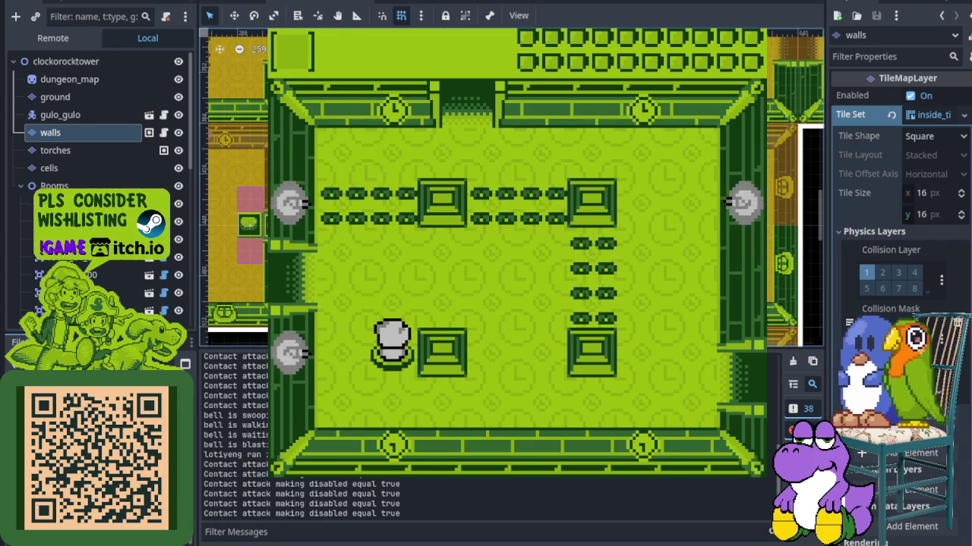
pyautogui.press('Left')
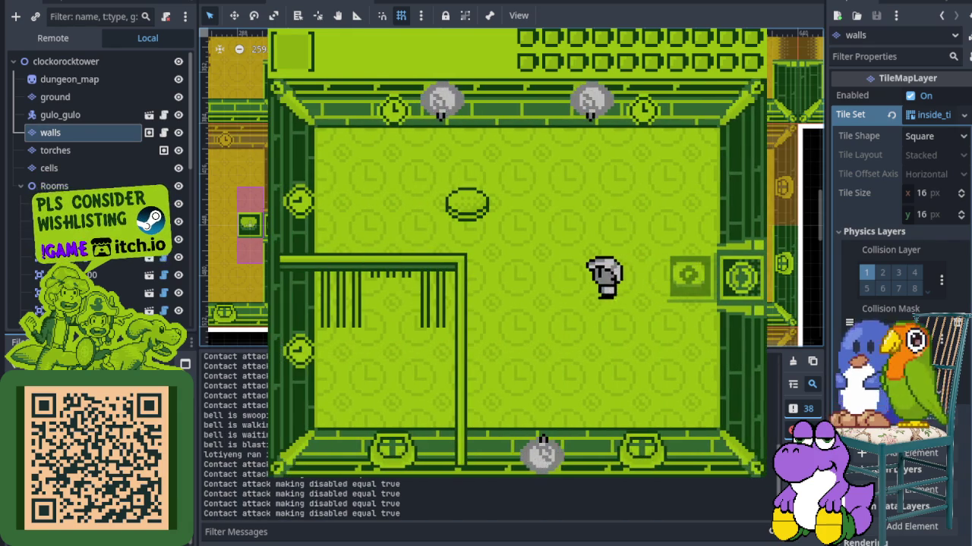
# - Cross the next rooms via the right door and the top door to the room above
pyautogui.press('Right')
pyautogui.press('Up')
pyautogui.press('Left')
pyautogui.press('Down')
pyautogui.press('Right')
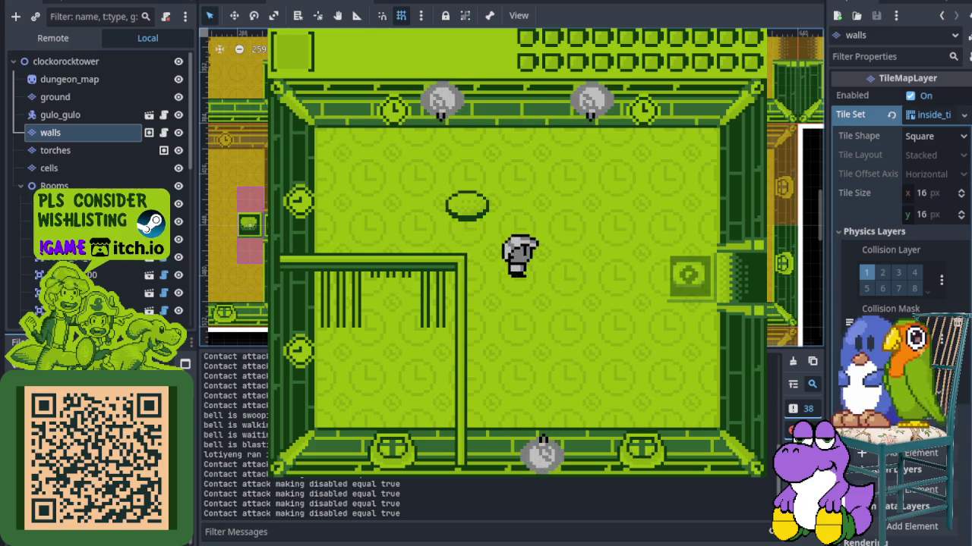
pyautogui.press('Up')
pyautogui.press('Left')
pyautogui.press('Up')
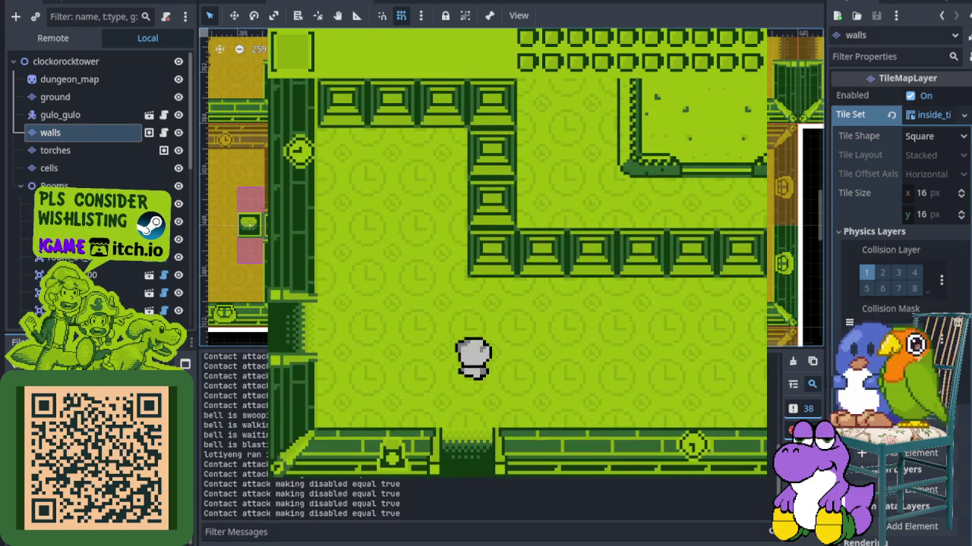
# - Walk past the goblet statue over the dark hedge, then stop the game
pyautogui.press('Right')
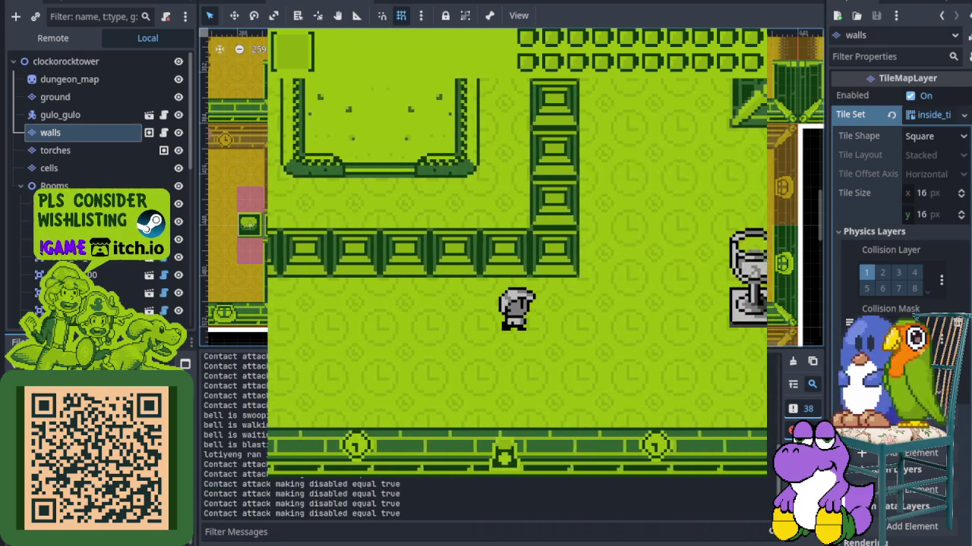
pyautogui.press('Up')
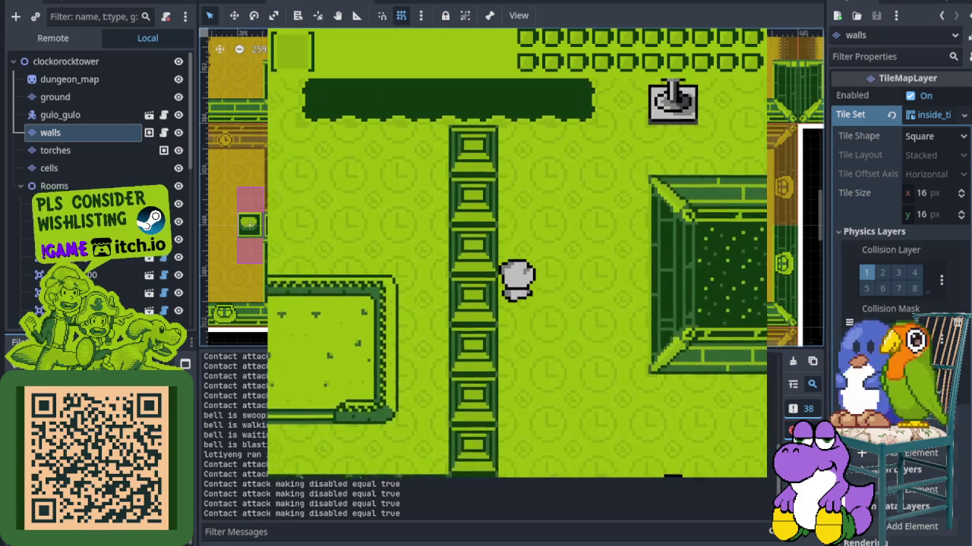
pyautogui.press('Up')
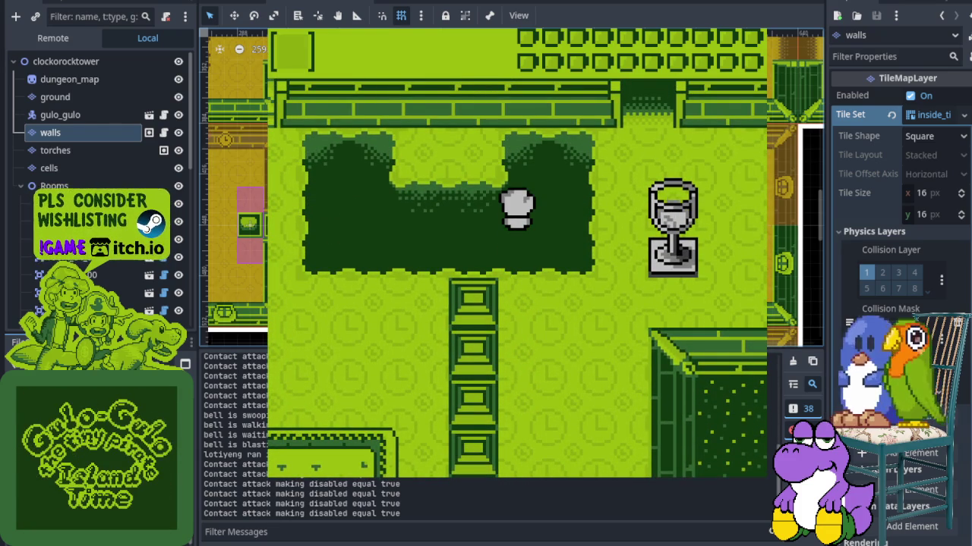
pyautogui.press('F8')
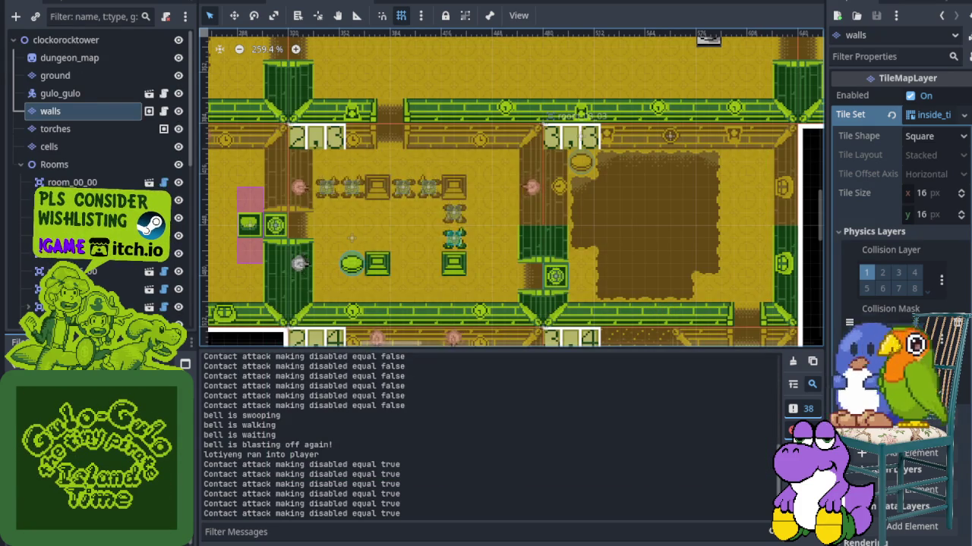
pyautogui.hotkey('alt', 'Tab')
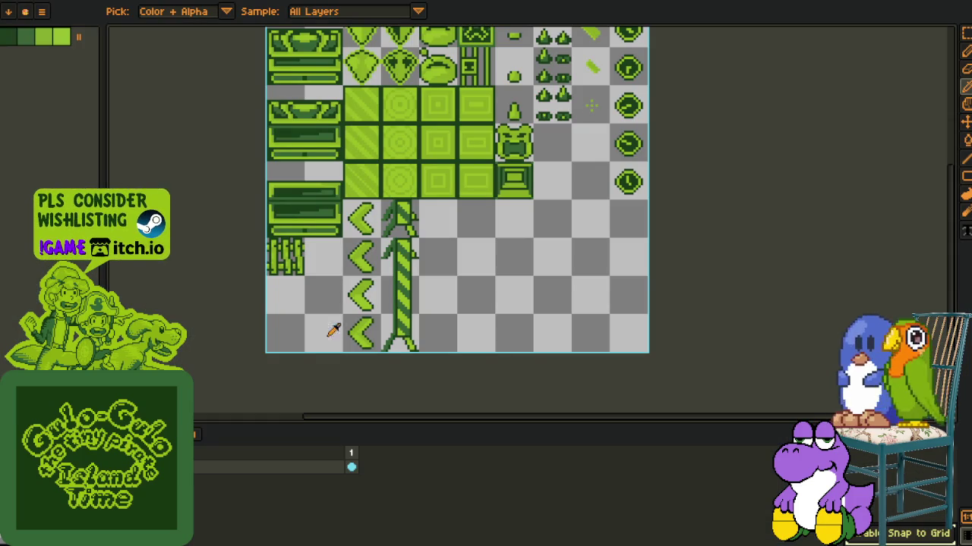
pyautogui.scroll(3, 378, 194)
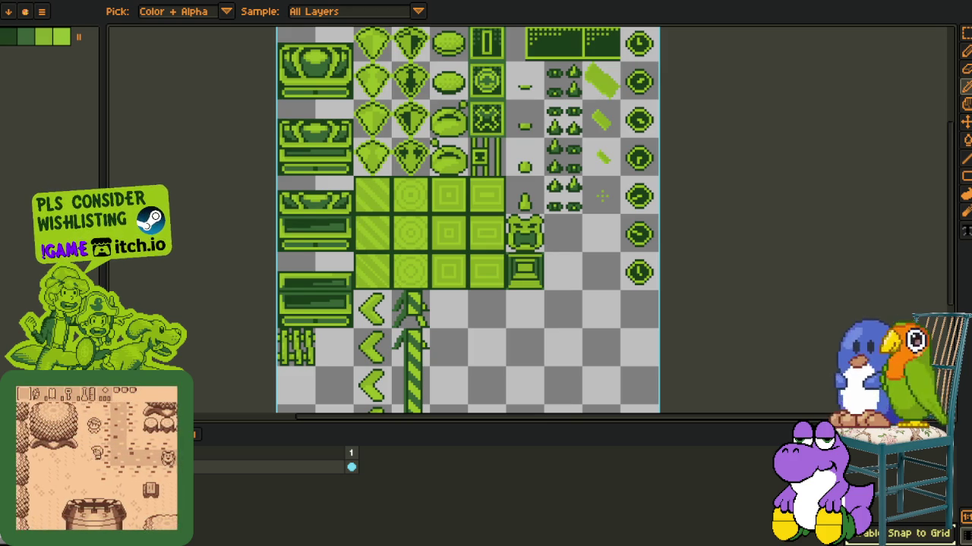
pyautogui.moveTo(0, 315); pyautogui.dragTo(369, 316)
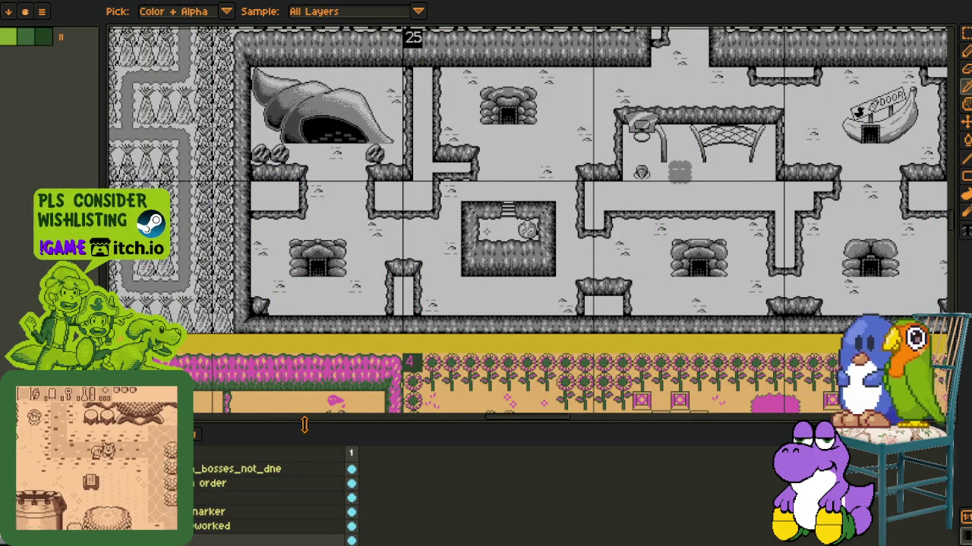
pyautogui.press('Tab')
pyautogui.scroll(-2, 416, 347)
pyautogui.scroll(-2, 417, 347)
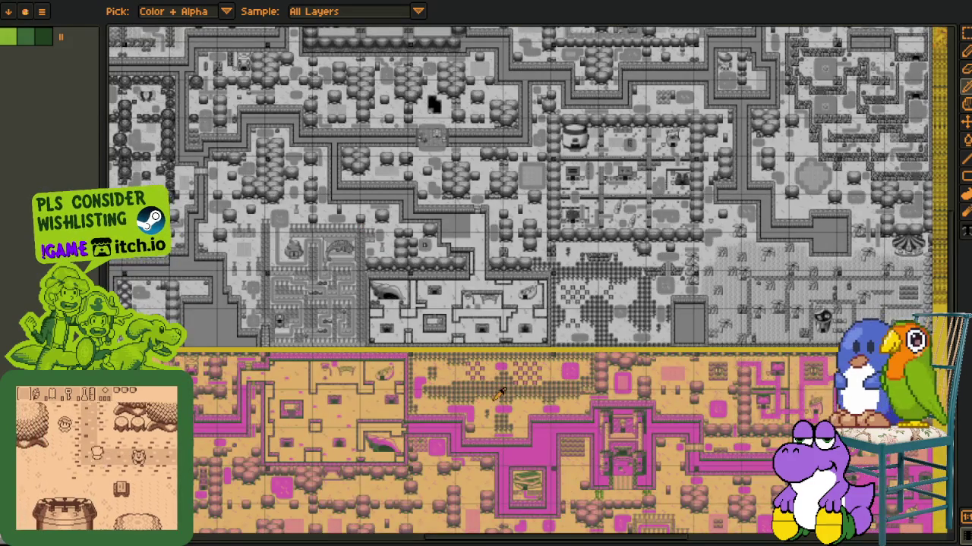
pyautogui.scroll(-1, 427, 183)
pyautogui.scroll(3, 380, 228)
pyautogui.hscroll(-2, 321, 229)
pyautogui.scroll(1, 321, 230)
pyautogui.scroll(1, 321, 230)
pyautogui.scroll(2, 321, 229)
pyautogui.scroll(2, 440, 188)
pyautogui.scroll(2, 518, 141)
pyautogui.scroll(3, 550, 196)
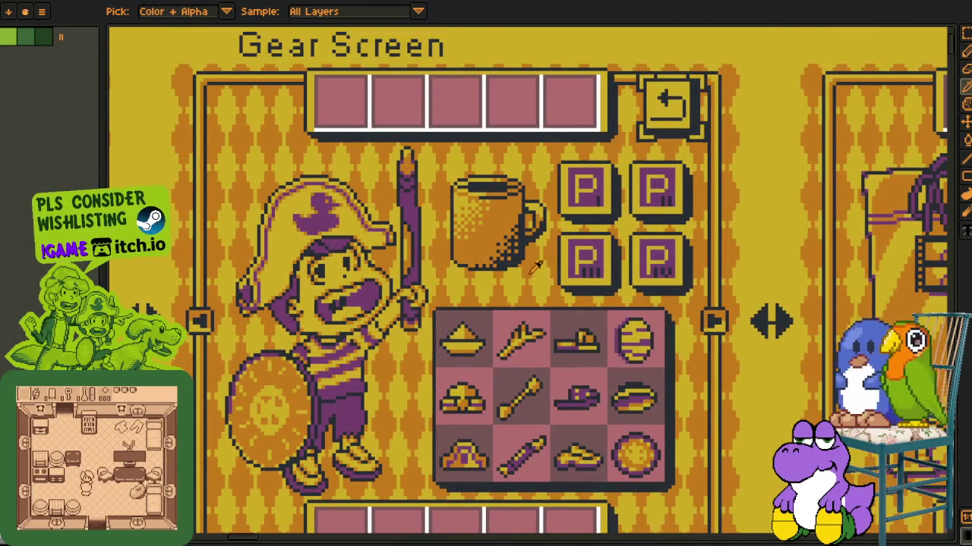
pyautogui.scroll(-2, 544, 261)
pyautogui.scroll(-2, 543, 260)
pyautogui.scroll(1, 543, 260)
pyautogui.scroll(2, 543, 260)
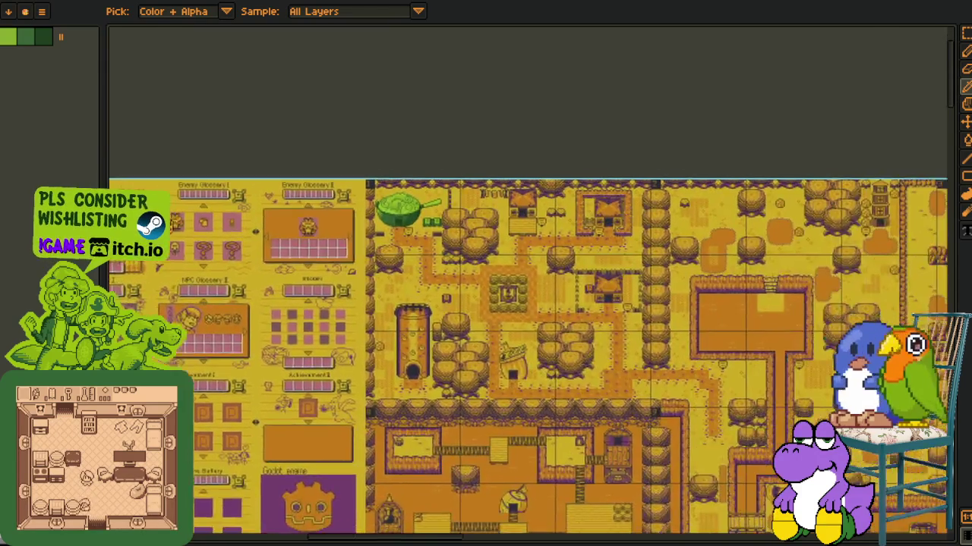
pyautogui.scroll(3, 501, 273)
pyautogui.scroll(-2, 501, 274)
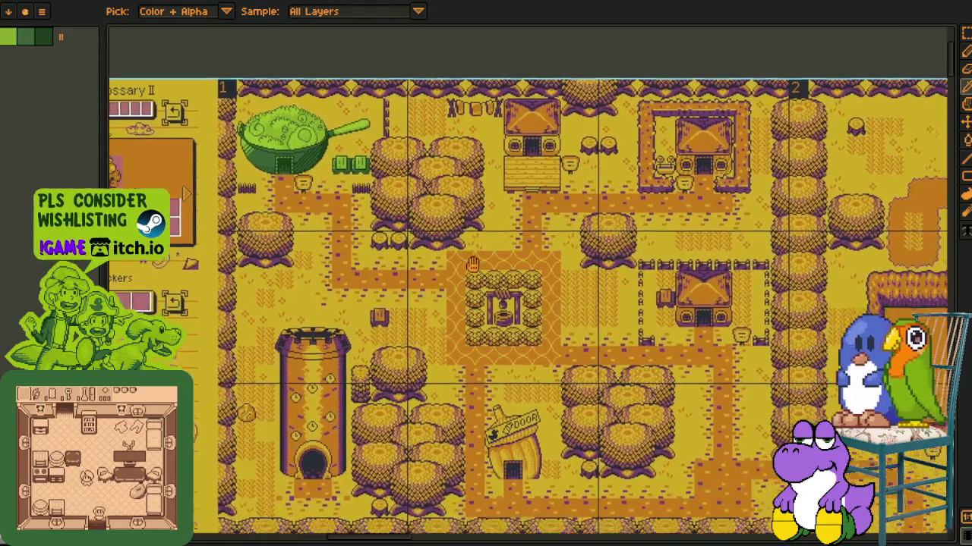
pyautogui.scroll(-2, 478, 235)
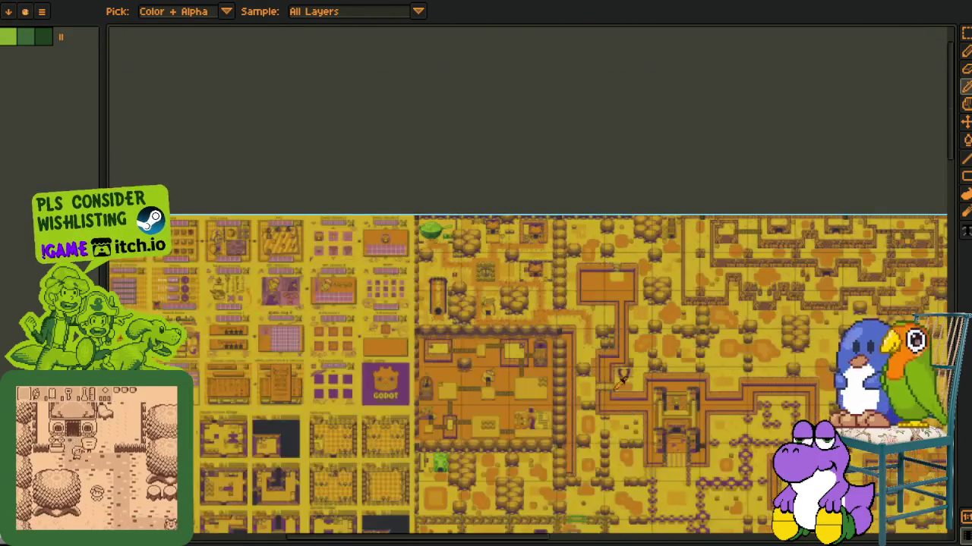
pyautogui.moveTo(638, 516); pyautogui.dragTo(498, 298)
pyautogui.scroll(-2, 493, 300)
pyautogui.scroll(-2, 478, 303)
pyautogui.scroll(-2, 459, 311)
pyautogui.scroll(2, 458, 314)
pyautogui.scroll(2, 457, 314)
pyautogui.scroll(-3, 700, 370)
pyautogui.scroll(-5, 699, 370)
pyautogui.scroll(-5, 700, 370)
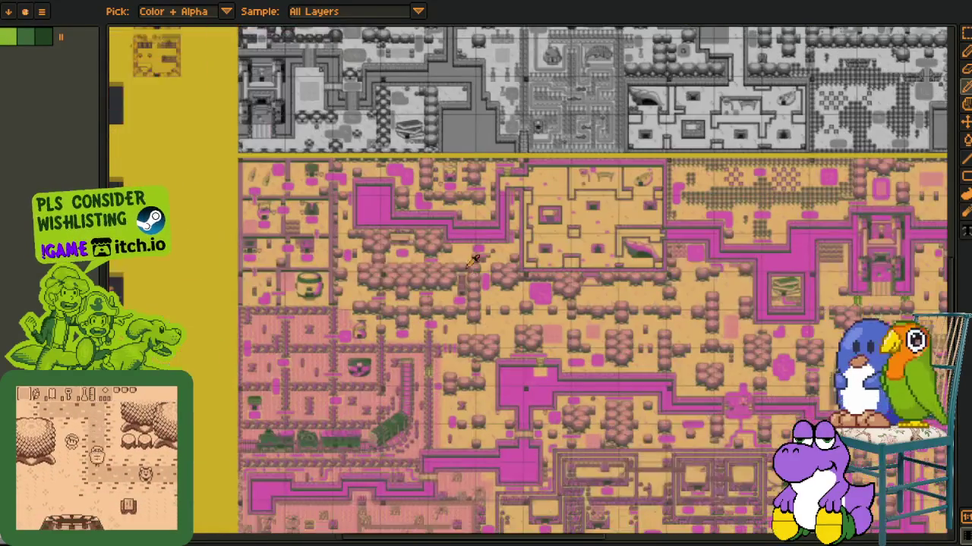
pyautogui.hscroll(-10, 455, 281)
pyautogui.scroll(-1, 502, 276)
pyautogui.scroll(5, 486, 243)
pyautogui.scroll(2, 481, 232)
pyautogui.scroll(-5, 516, 218)
pyautogui.scroll(-5, 490, 129)
pyautogui.scroll(-3, 494, 189)
pyautogui.scroll(-3, 497, 227)
pyautogui.scroll(2, 503, 276)
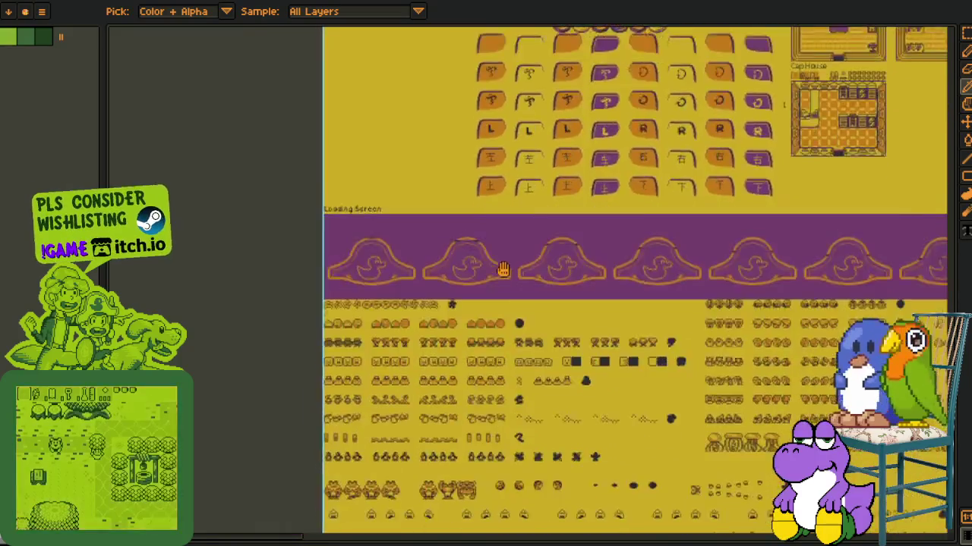
pyautogui.scroll(4, 502, 276)
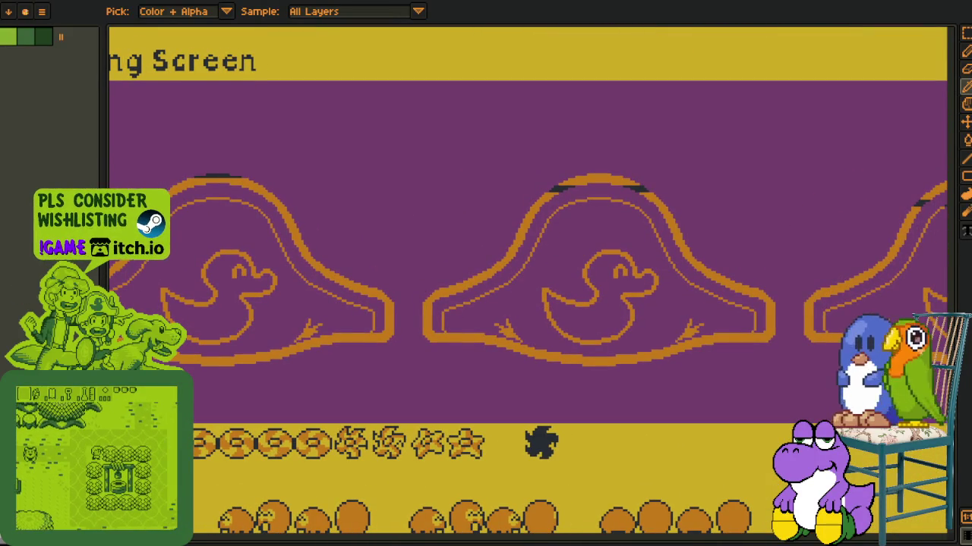
pyautogui.scroll(-2, 327, 351)
pyautogui.scroll(-2, 328, 350)
pyautogui.scroll(-3, 341, 395)
pyautogui.scroll(-3, 319, 402)
pyautogui.scroll(-2, 297, 403)
pyautogui.scroll(2, 297, 402)
pyautogui.scroll(3, 319, 395)
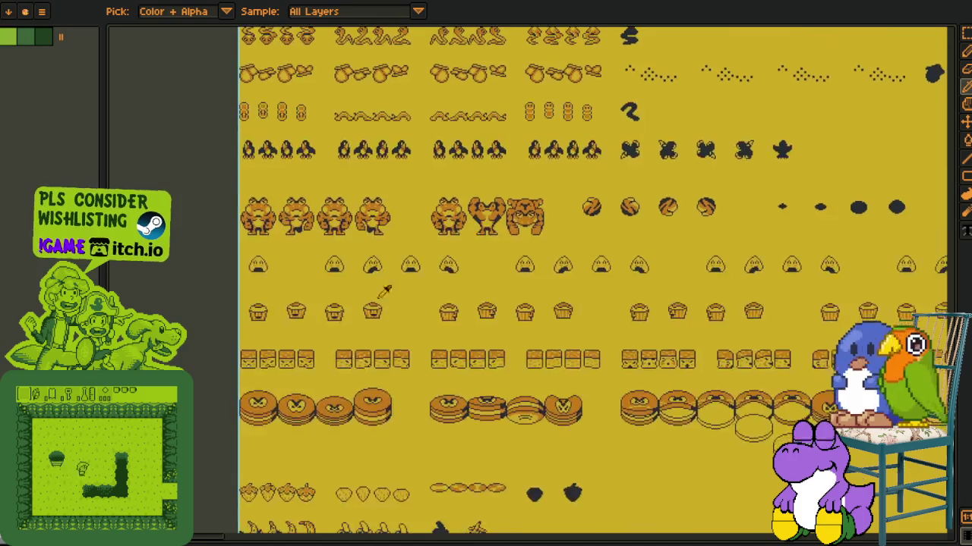
pyautogui.scroll(3, 341, 390)
pyautogui.scroll(1, 367, 386)
pyautogui.scroll(-2, 368, 385)
pyautogui.scroll(-4, 395, 357)
pyautogui.scroll(-3, 433, 327)
pyautogui.scroll(-4, 477, 281)
pyautogui.scroll(-4, 477, 282)
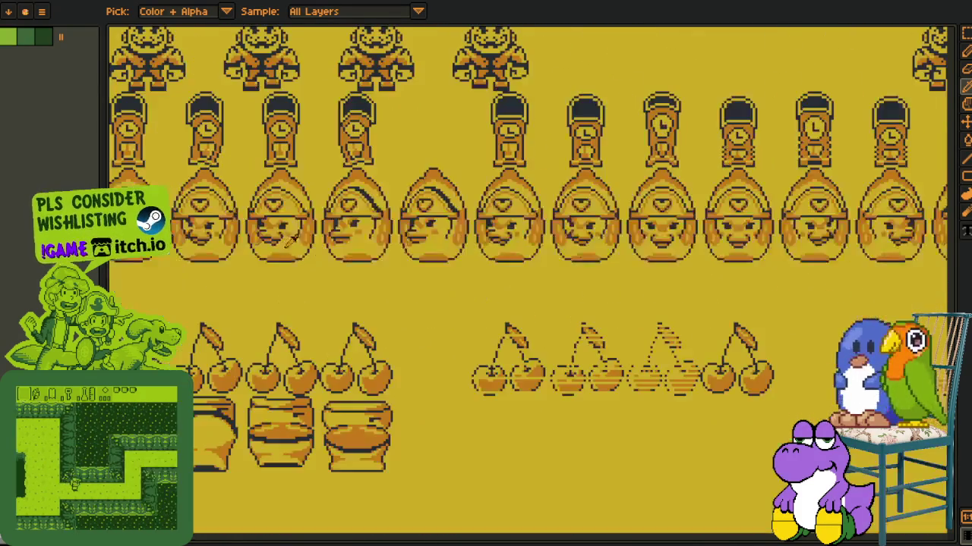
pyautogui.scroll(-3, 337, 211)
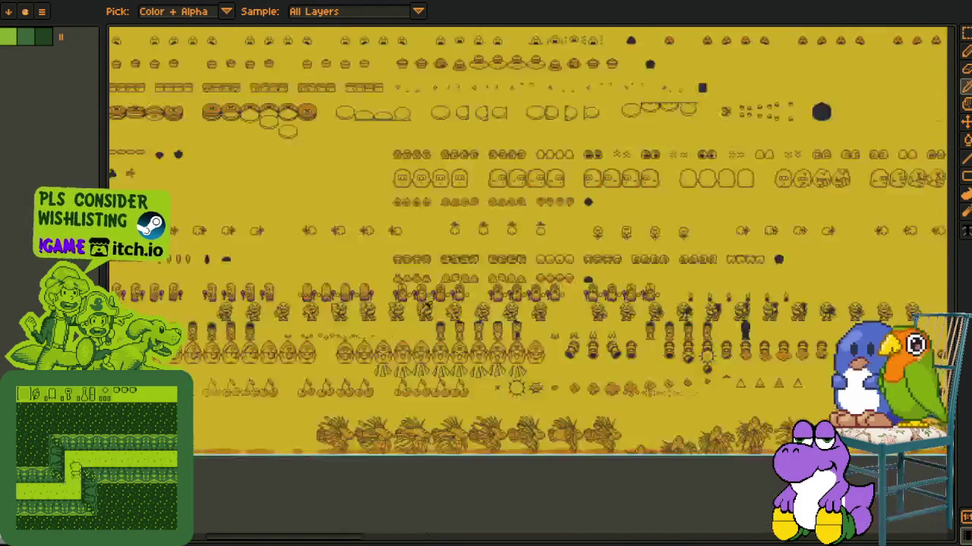
pyautogui.moveTo(326, 137); pyautogui.dragTo(316, 304)
pyautogui.scroll(1, 616, 273)
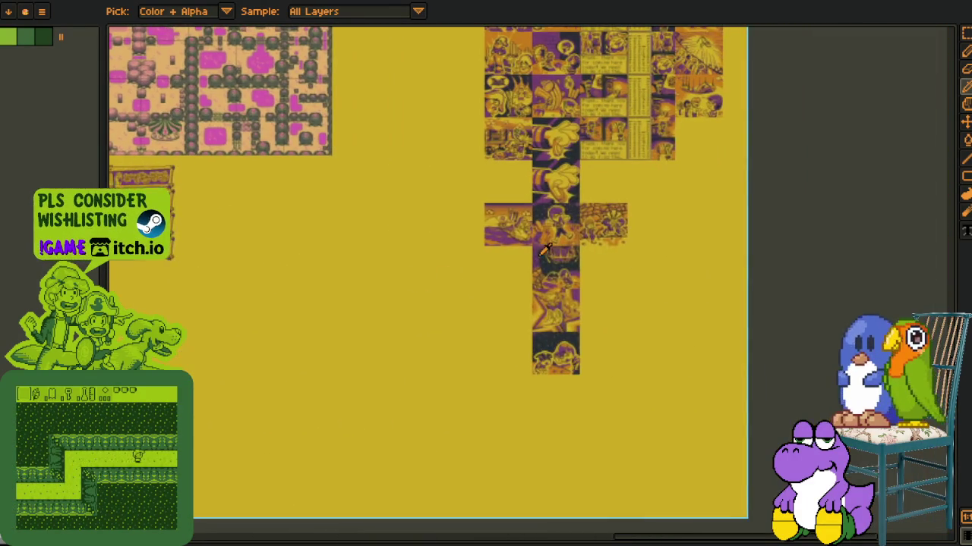
pyautogui.scroll(2, 592, 288)
pyautogui.scroll(1, 532, 304)
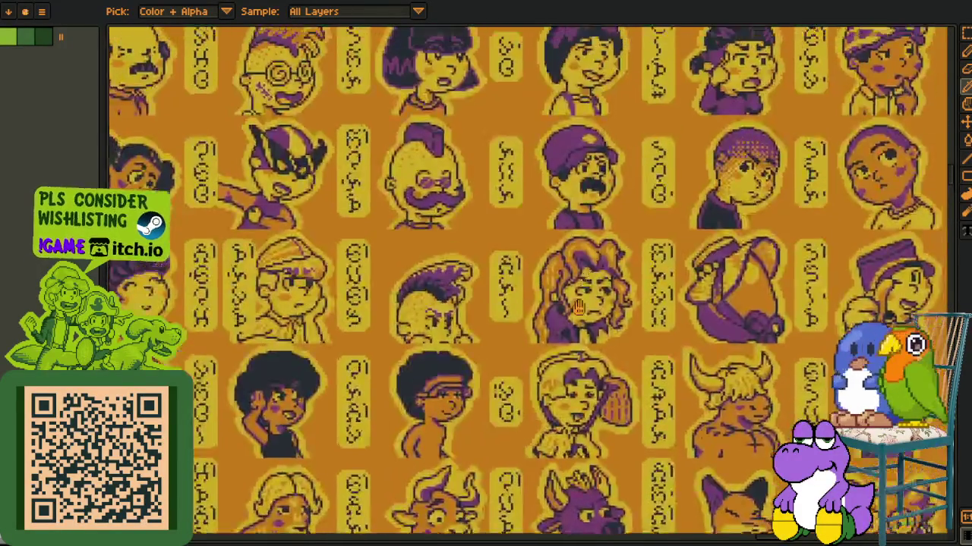
pyautogui.scroll(-3, 549, 330)
pyautogui.scroll(3, 549, 329)
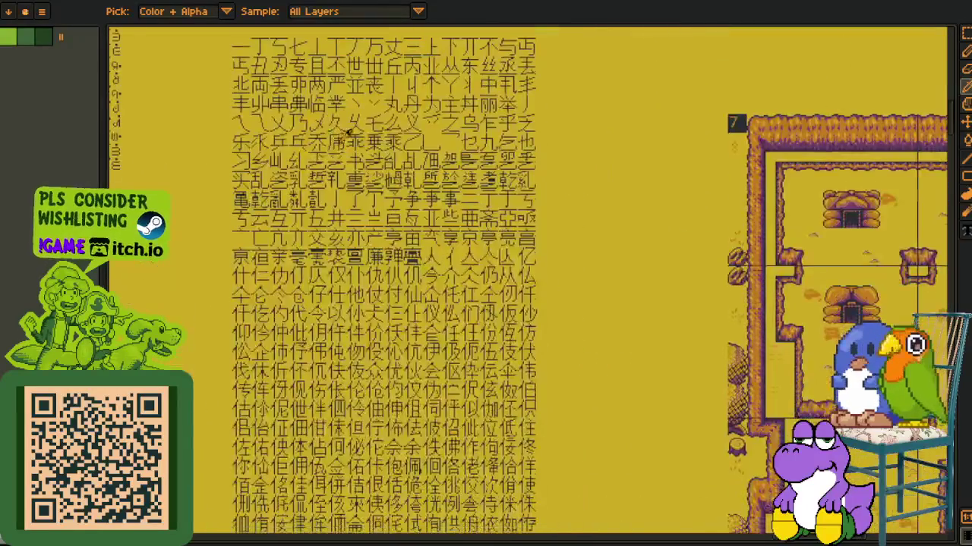
pyautogui.scroll(-3, 363, 270)
pyautogui.scroll(-3, 363, 271)
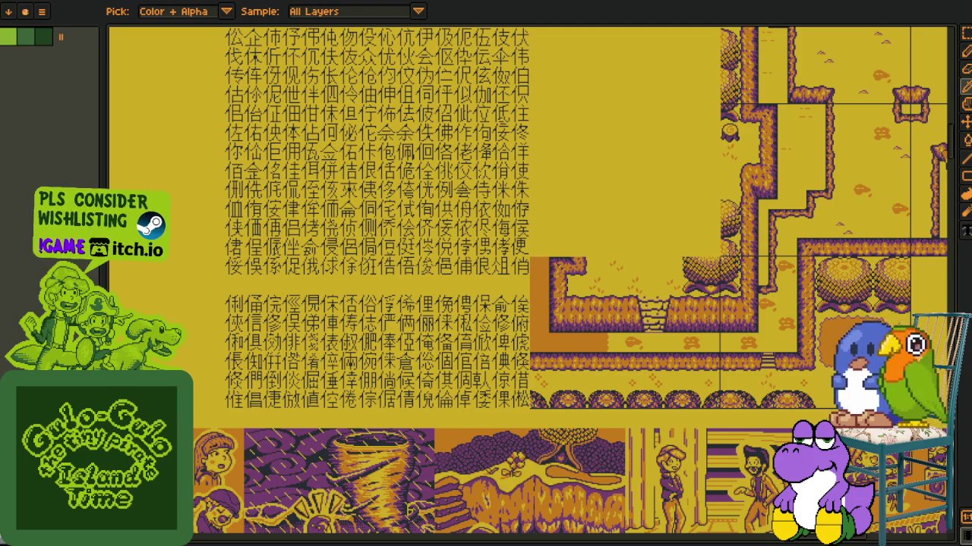
pyautogui.scroll(-5, 494, 281)
pyautogui.scroll(-5, 425, 243)
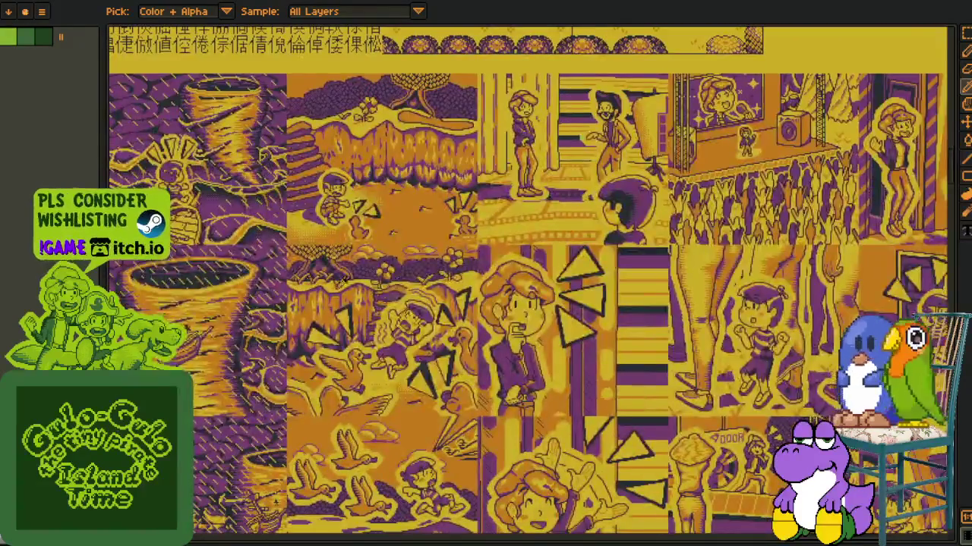
pyautogui.scroll(-5, 363, 200)
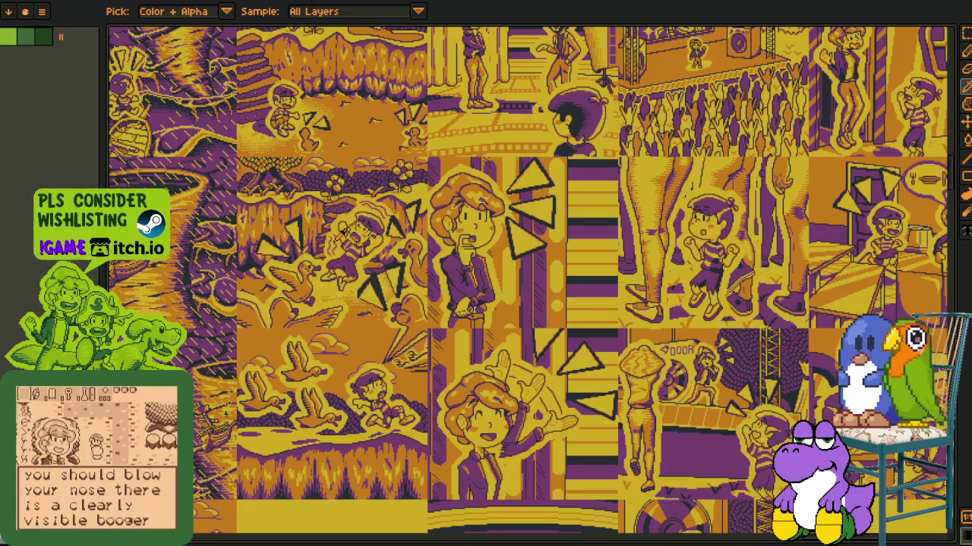
pyautogui.scroll(-10, 425, 203)
pyautogui.hscroll(-10, 508, 266)
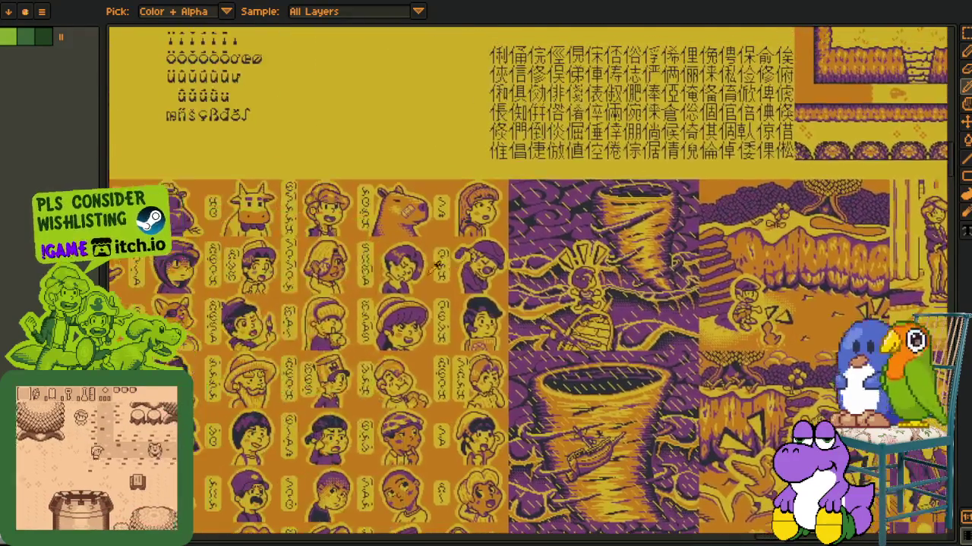
pyautogui.hscroll(-10, 510, 266)
pyautogui.scroll(3, 456, 303)
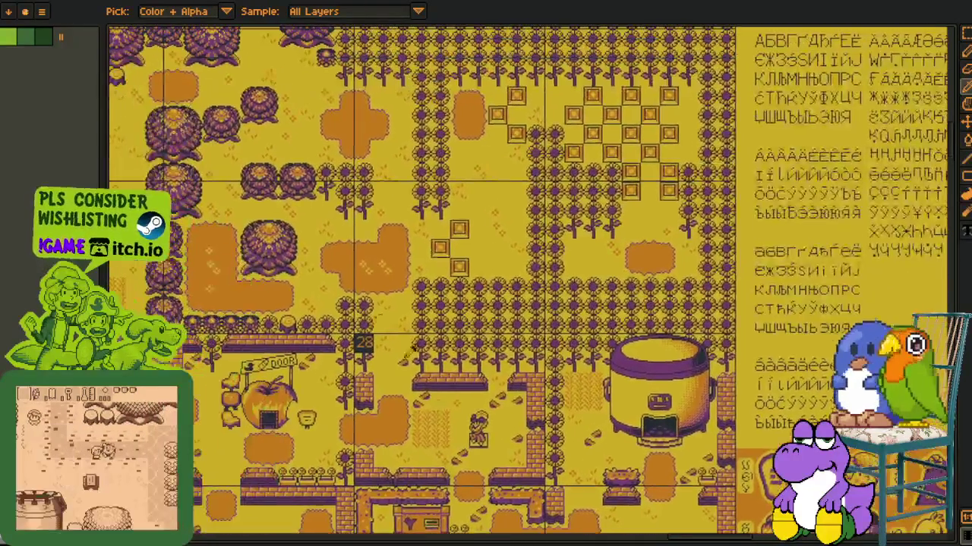
# - Zoom and scroll around the yellow village map artwork
pyautogui.scroll(-3, 393, 348)
pyautogui.scroll(-2, 372, 327)
pyautogui.scroll(2, 344, 302)
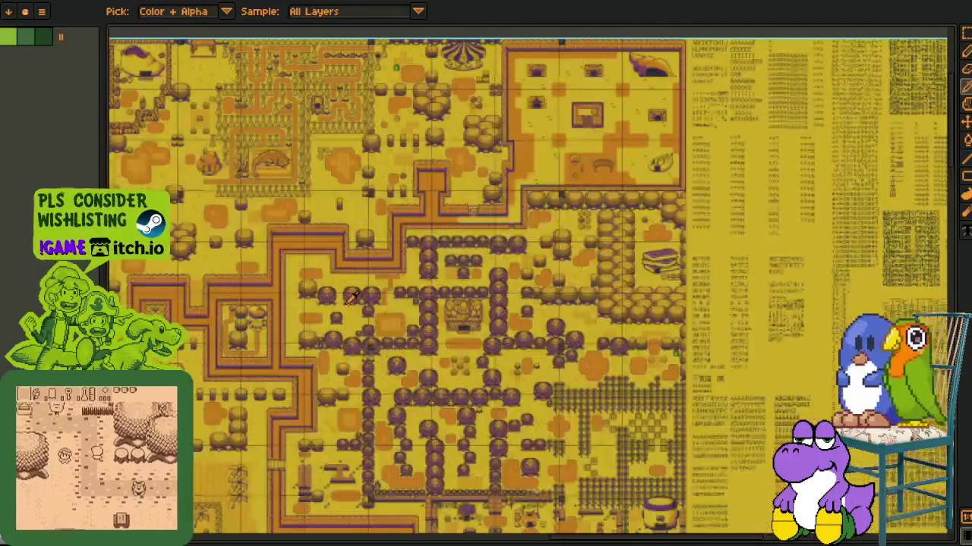
pyautogui.hscroll(-5, 344, 302)
pyautogui.scroll(4, 402, 334)
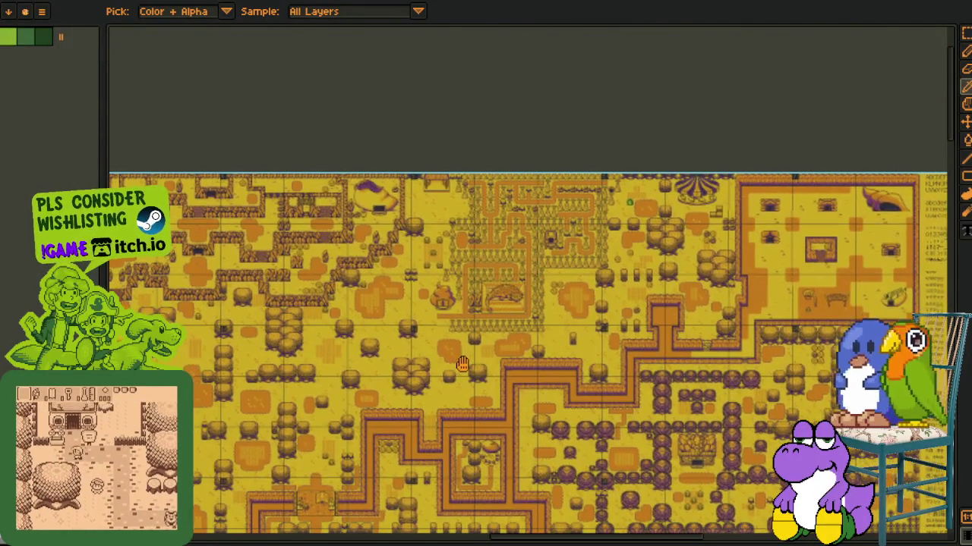
pyautogui.scroll(-5, 467, 341)
pyautogui.scroll(-5, 475, 326)
pyautogui.scroll(-4, 481, 315)
pyautogui.hscroll(3, 482, 315)
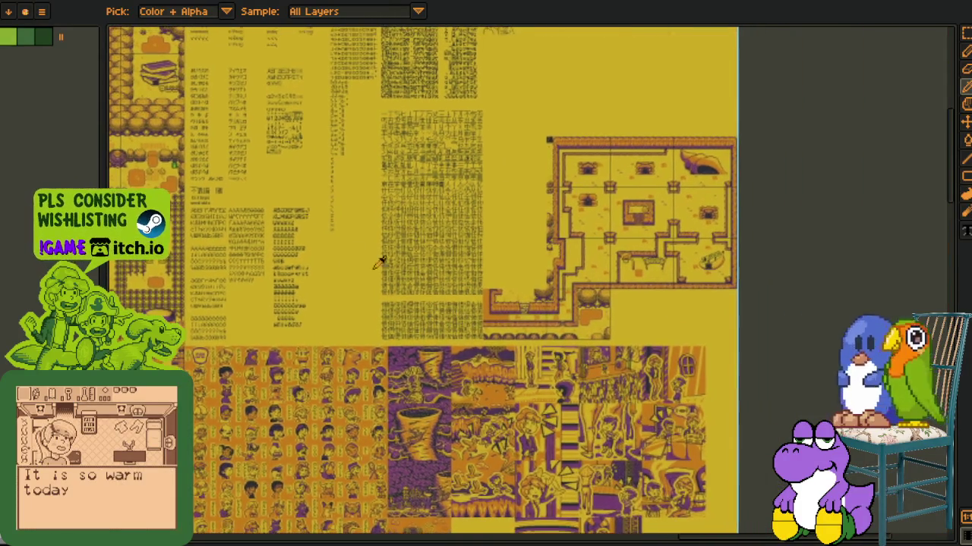
pyautogui.hscroll(3, 401, 271)
pyautogui.scroll(-5, 312, 300)
pyautogui.scroll(2, 313, 300)
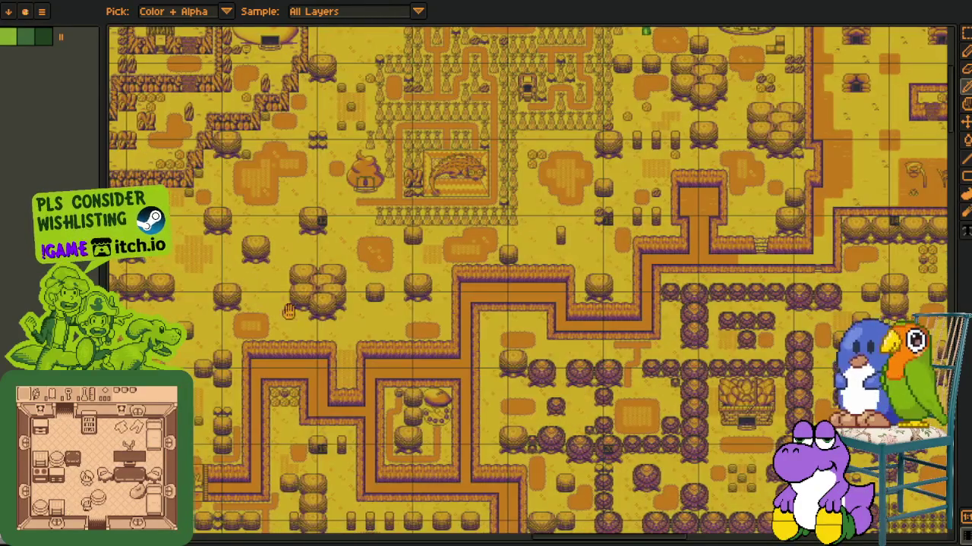
pyautogui.scroll(3, 313, 300)
pyautogui.scroll(3, 312, 300)
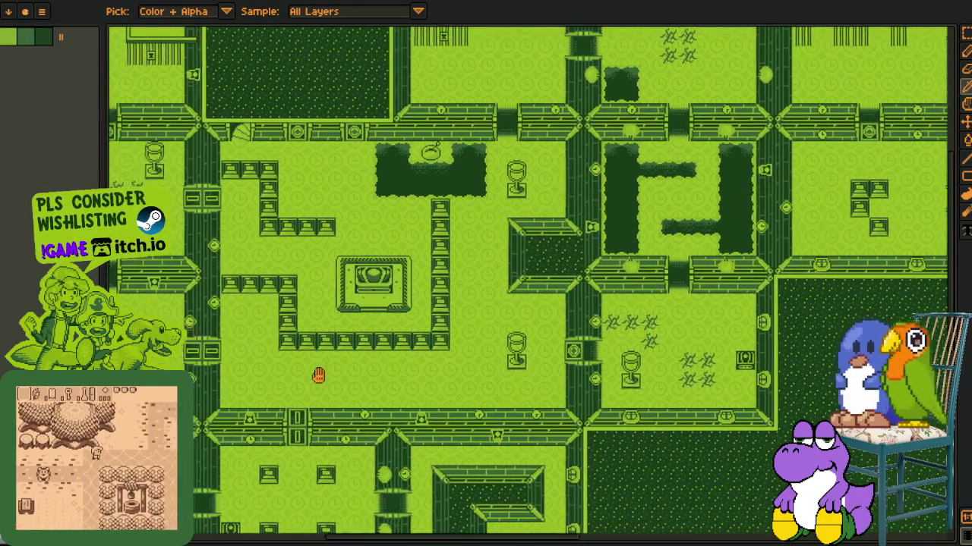
# - Pan and zoom across different parts of the green dungeon map
pyautogui.scroll(2, 318, 370)
pyautogui.moveTo(319, 370); pyautogui.dragTo(433, 415)
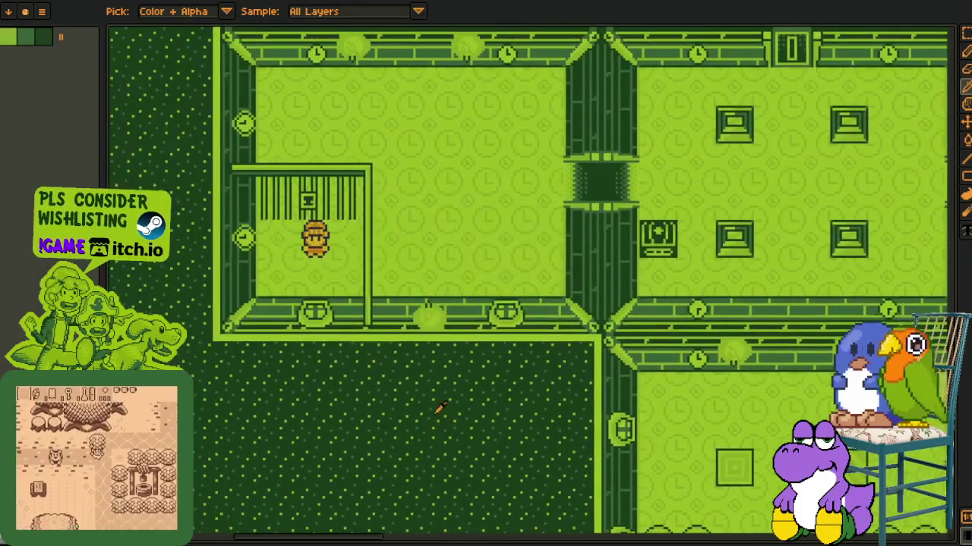
pyautogui.scroll(-2, 433, 415)
pyautogui.scroll(-2, 432, 414)
pyautogui.moveTo(368, 282); pyautogui.dragTo(271, 462)
pyautogui.scroll(1, 389, 355)
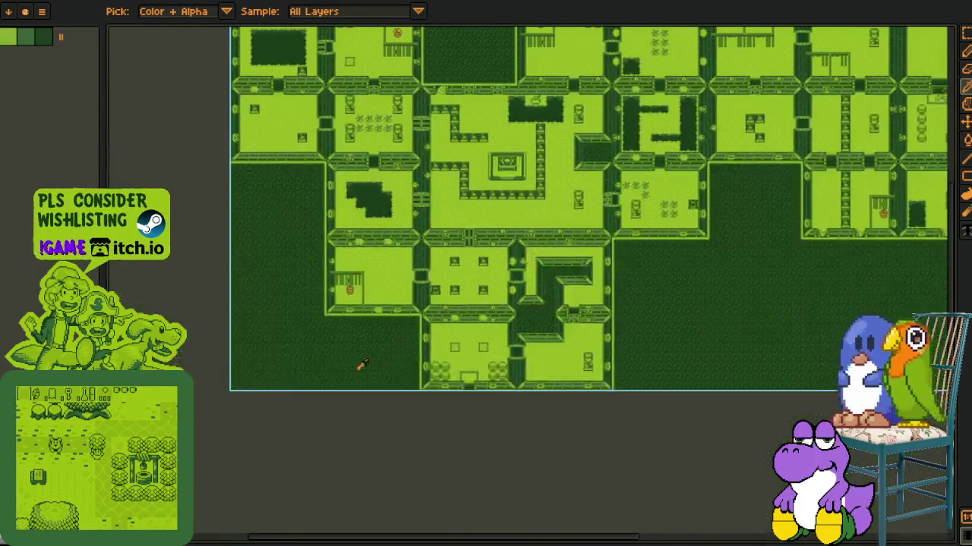
# - Reveal the layer list beneath the canvas and shrink it so the canvas stays tall
pyautogui.moveTo(264, 540); pyautogui.dragTo(264, 314)
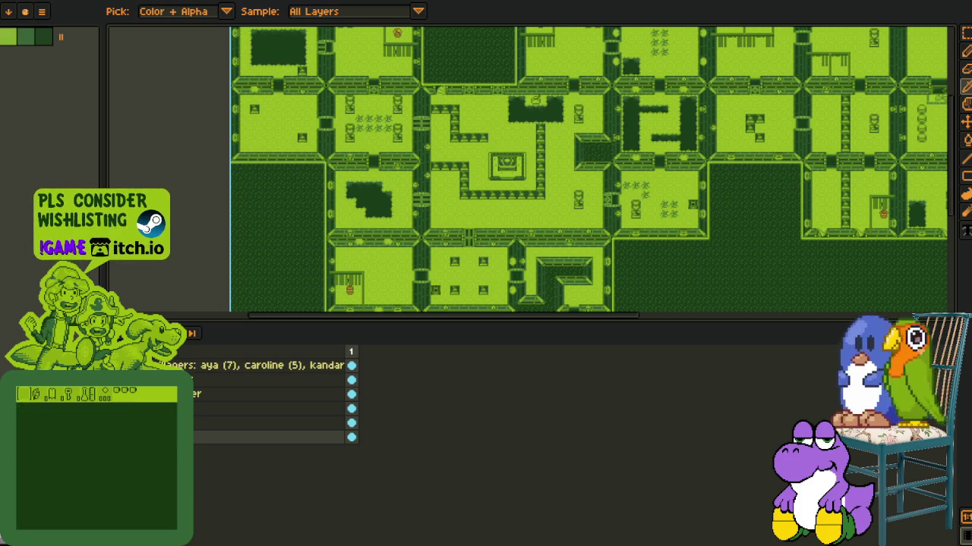
pyautogui.moveTo(211, 317); pyautogui.dragTo(202, 354)
pyautogui.moveTo(196, 465); pyautogui.dragTo(195, 480)
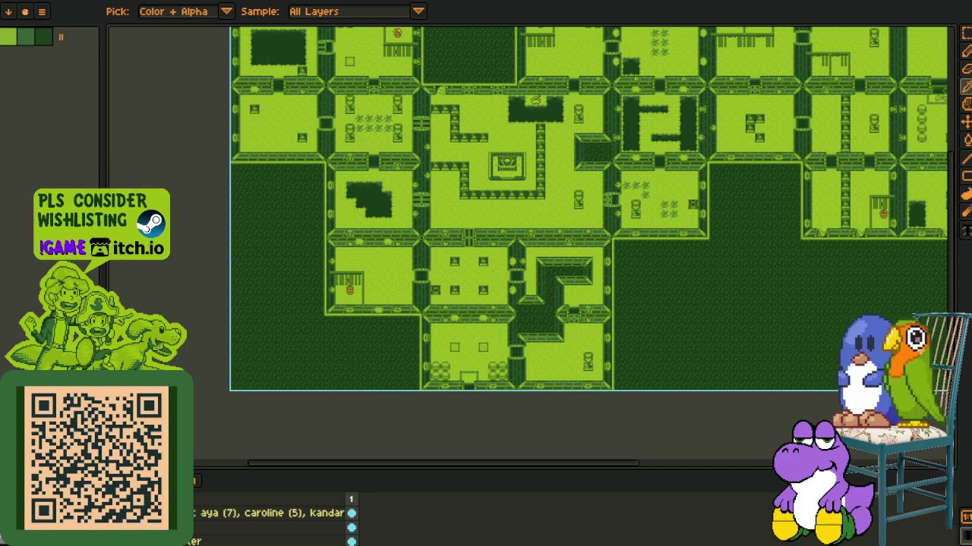
# - Pan the dungeon map toward its dark empty area and adjust the zoom
pyautogui.scroll(2, 546, 297)
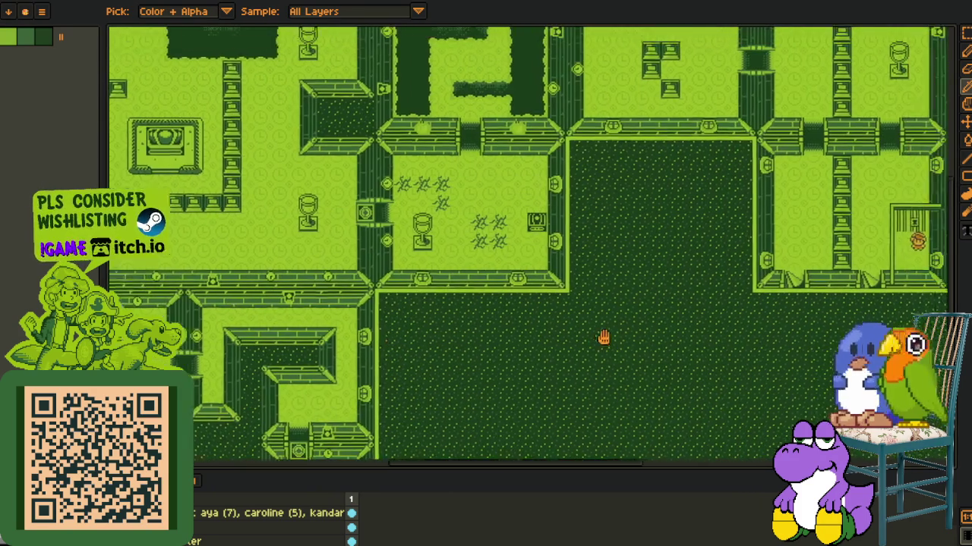
pyautogui.moveTo(553, 300); pyautogui.dragTo(694, 241)
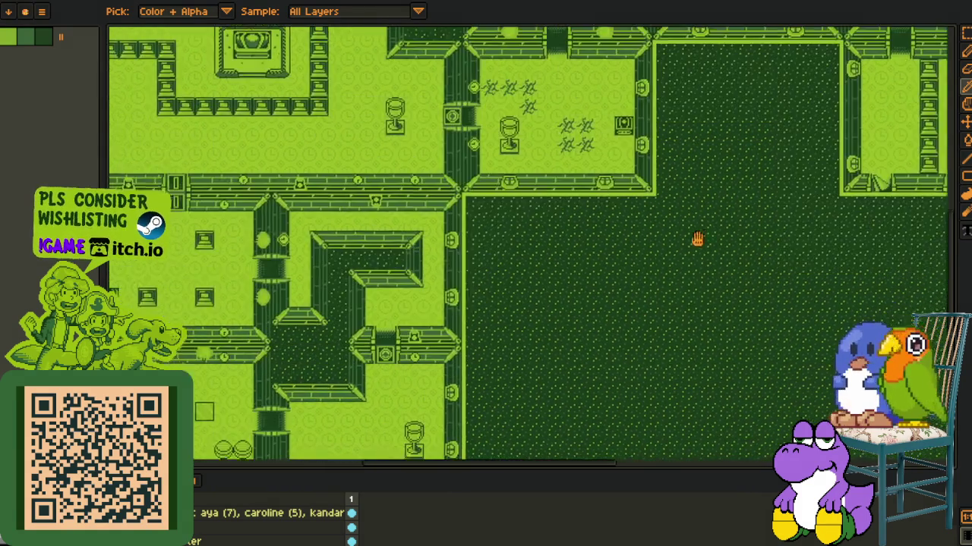
pyautogui.scroll(2, 345, 287)
pyautogui.scroll(-3, 402, 314)
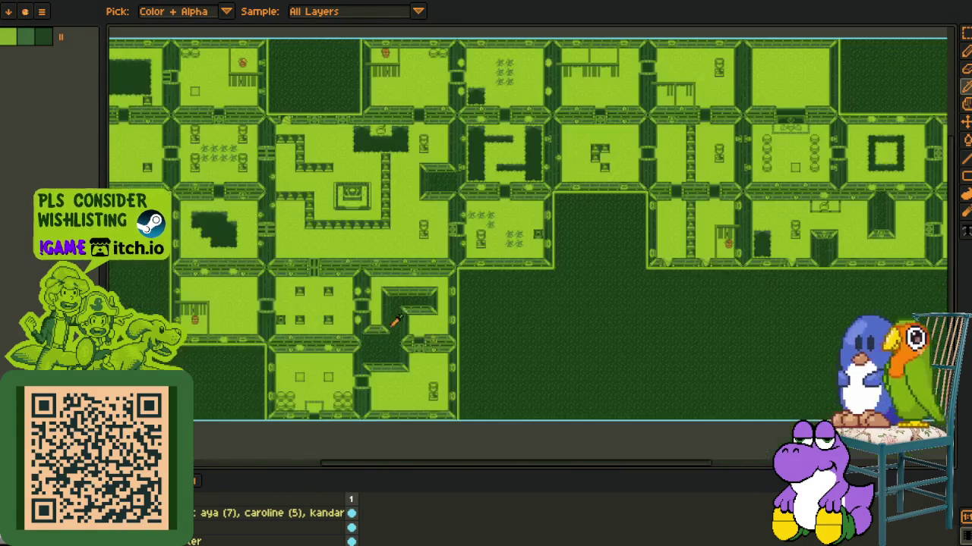
pyautogui.scroll(4, 326, 246)
pyautogui.moveTo(322, 310); pyautogui.dragTo(280, 356)
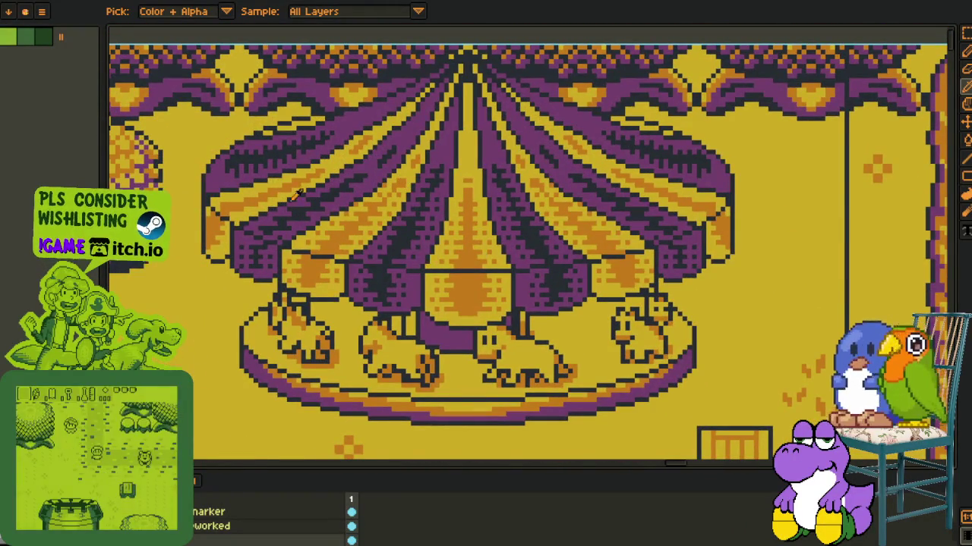
# - Zoom around the carousel on the yellow atlas, moving it toward the upper left
pyautogui.scroll(-2, 363, 270)
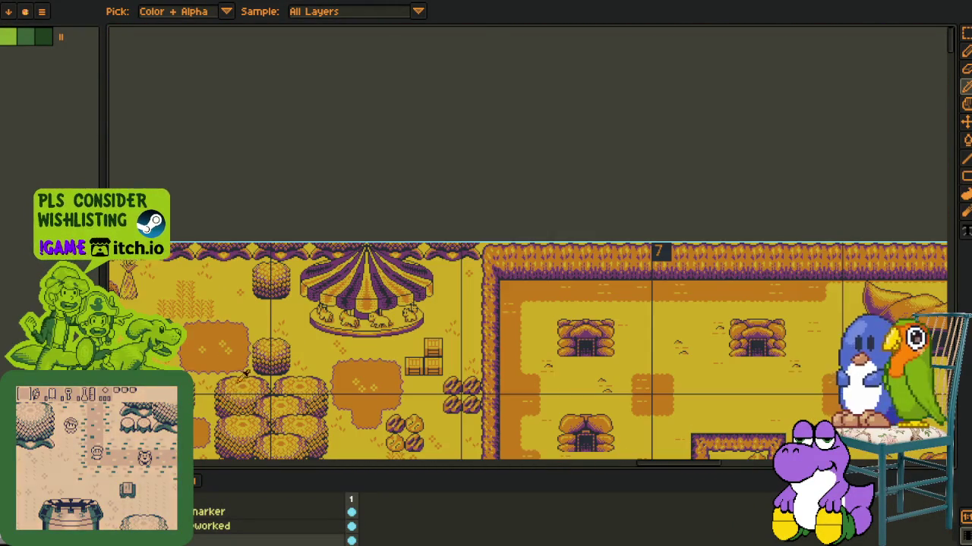
pyautogui.scroll(2, 362, 270)
pyautogui.moveTo(286, 409); pyautogui.dragTo(205, 412)
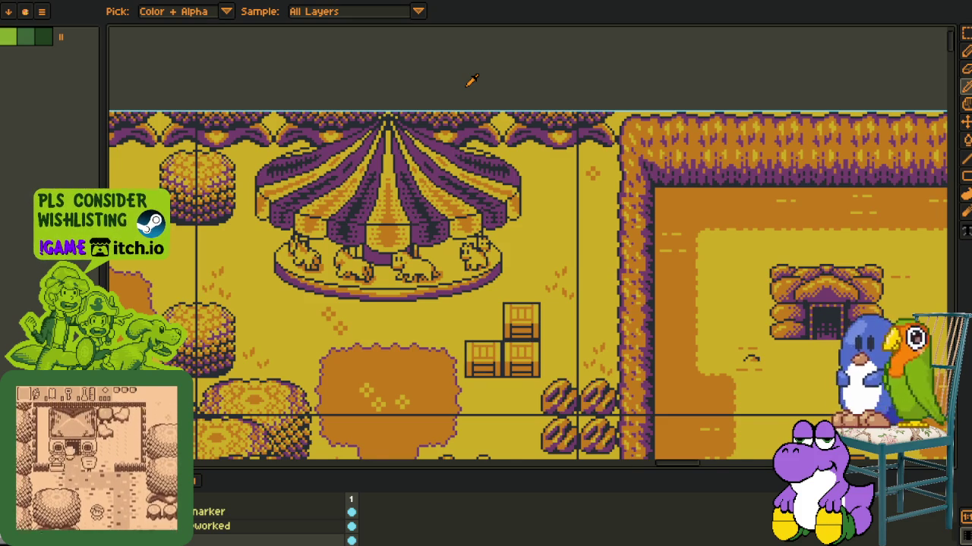
pyautogui.scroll(-2, 472, 80)
pyautogui.scroll(1, 379, 220)
pyautogui.scroll(1, 289, 221)
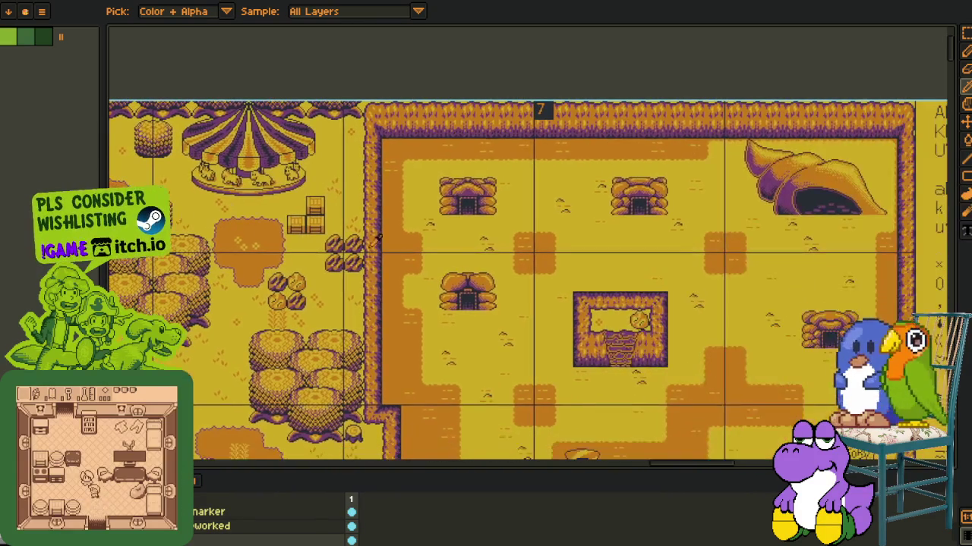
pyautogui.hscroll(5, 289, 221)
pyautogui.scroll(3, 380, 228)
pyautogui.scroll(-1, 379, 256)
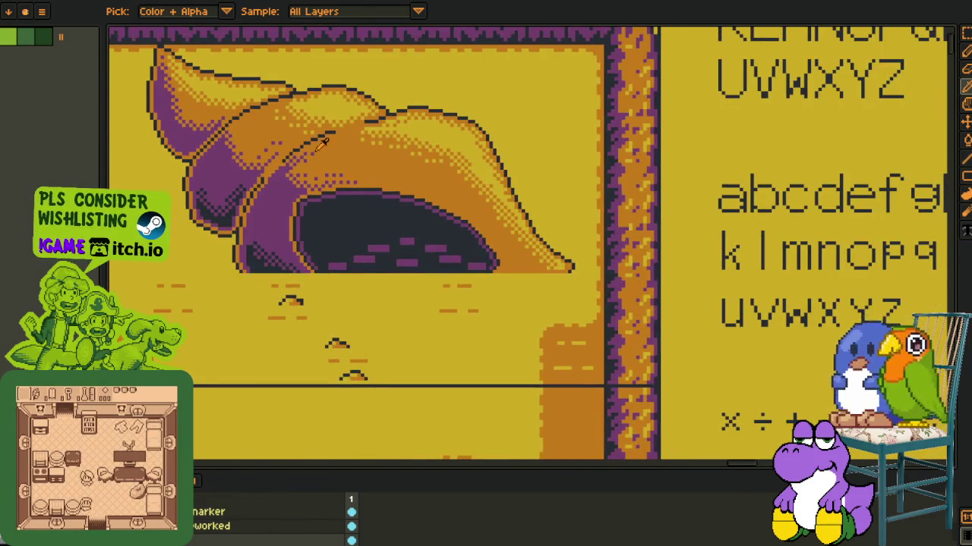
pyautogui.scroll(-3, 323, 144)
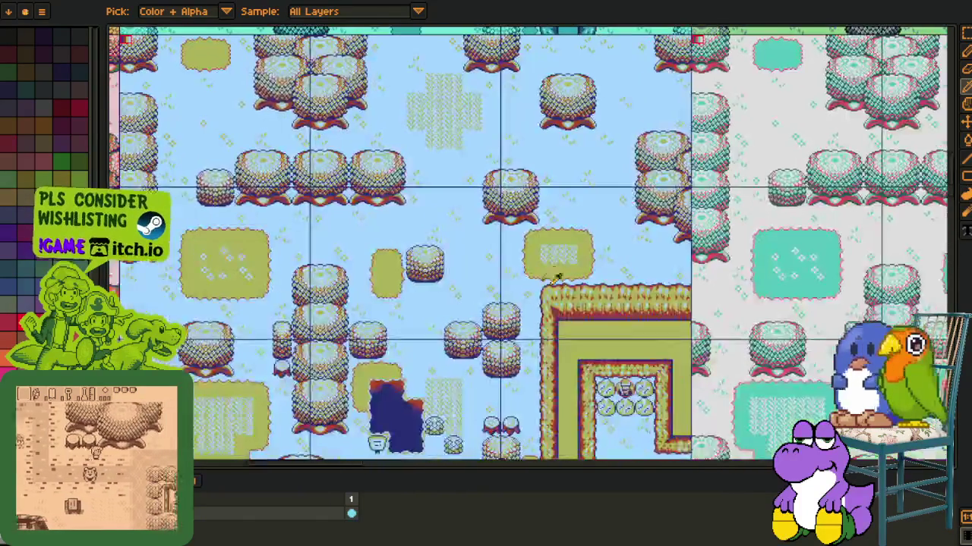
# - Pan across the forest tilemap's palette variants up to the top row
pyautogui.scroll(-2, 425, 265)
pyautogui.moveTo(343, 225)
pyautogui.mouseDown()
pyautogui.moveTo(466, 318)
pyautogui.moveTo(494, 416)
pyautogui.mouseUp()
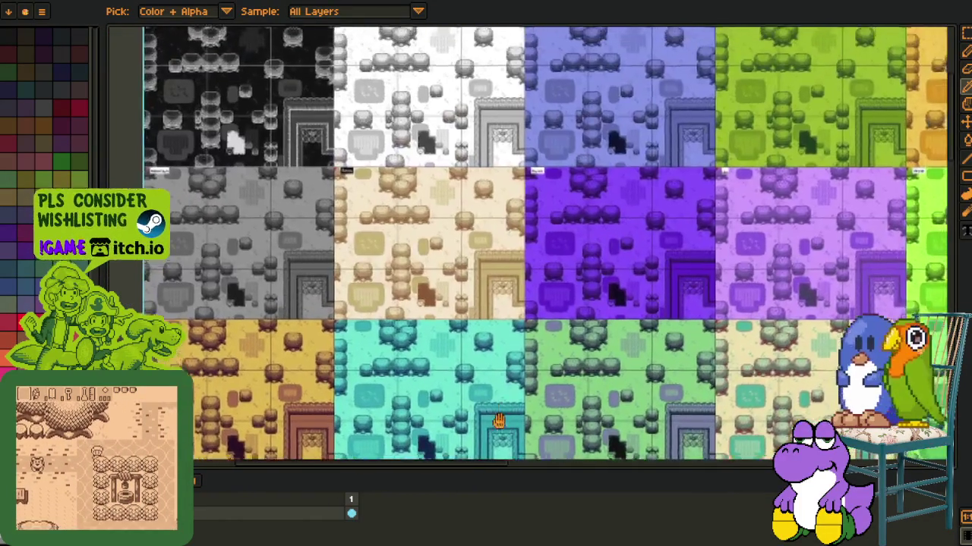
pyautogui.moveTo(503, 282)
pyautogui.mouseDown()
pyautogui.moveTo(467, 383)
pyautogui.moveTo(330, 311)
pyautogui.mouseUp()
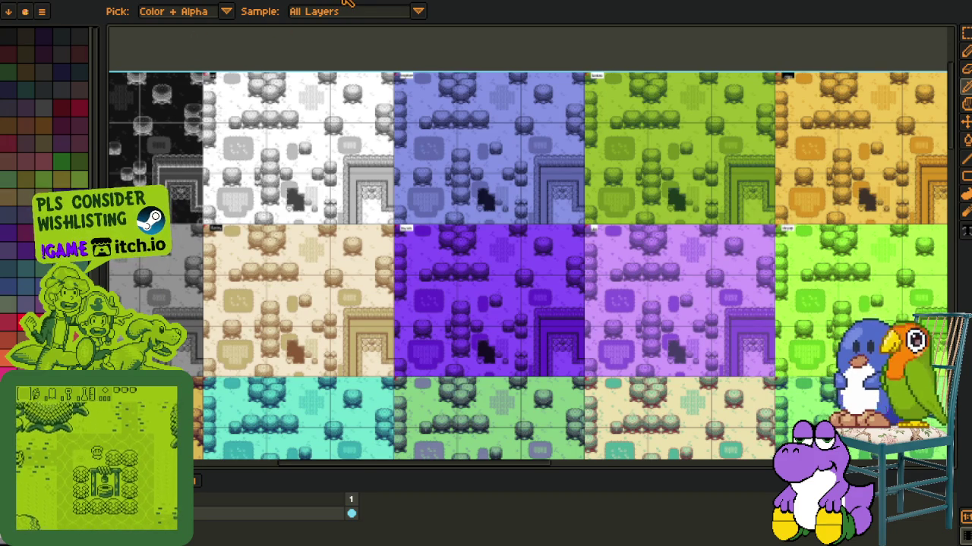
# - Switch documents over to the yellow font and glyph sheet
pyautogui.hotkey('ctrl', 'Tab')
pyautogui.hotkey('ctrl', 'Tab')
pyautogui.moveTo(524, 90); pyautogui.dragTo(425, 93)
pyautogui.scroll(3, 364, 137)
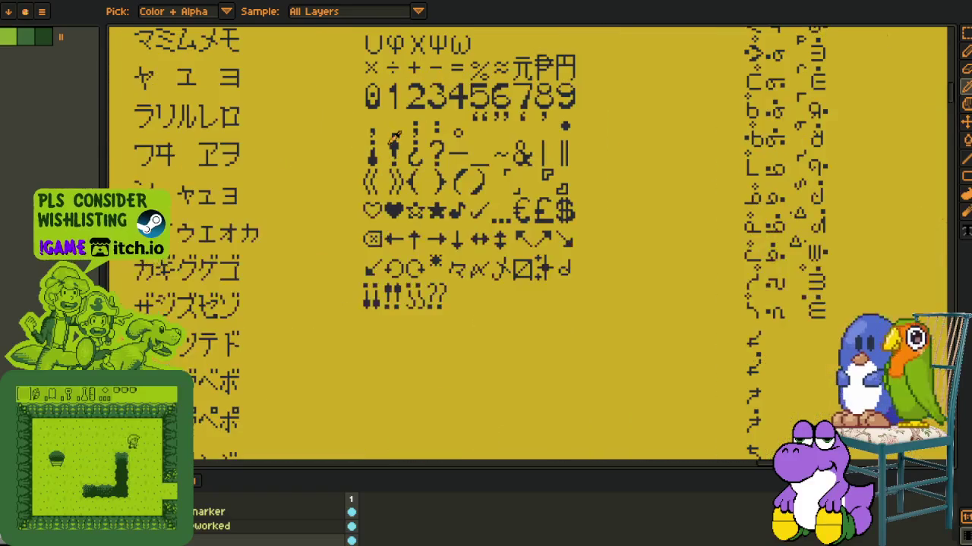
pyautogui.scroll(2, 320, 151)
pyautogui.scroll(-3, 320, 151)
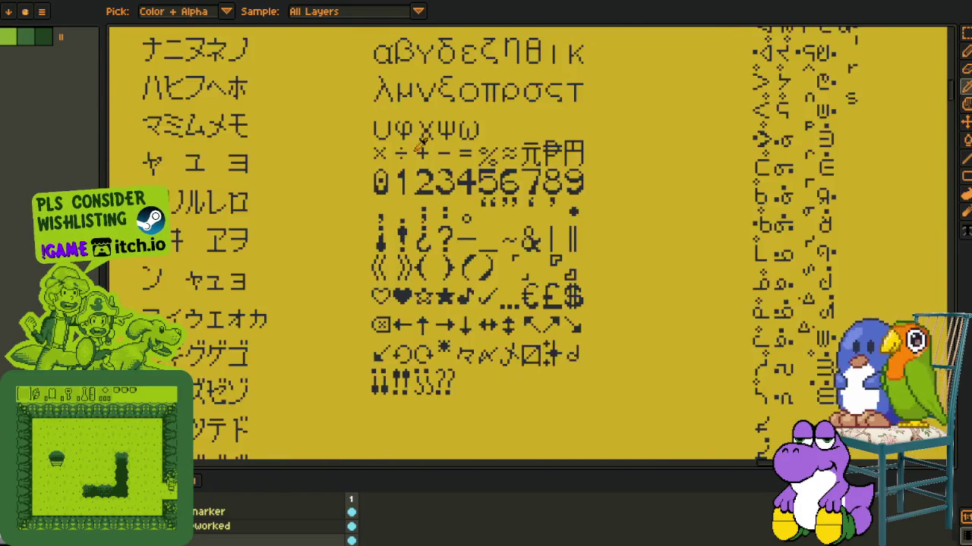
pyautogui.moveTo(320, 151); pyautogui.dragTo(434, 341)
pyautogui.scroll(3, 446, 278)
pyautogui.moveTo(446, 278)
pyautogui.mouseDown()
pyautogui.moveTo(457, 317)
pyautogui.moveTo(161, 198)
pyautogui.mouseUp()
pyautogui.scroll(-1, 457, 317)
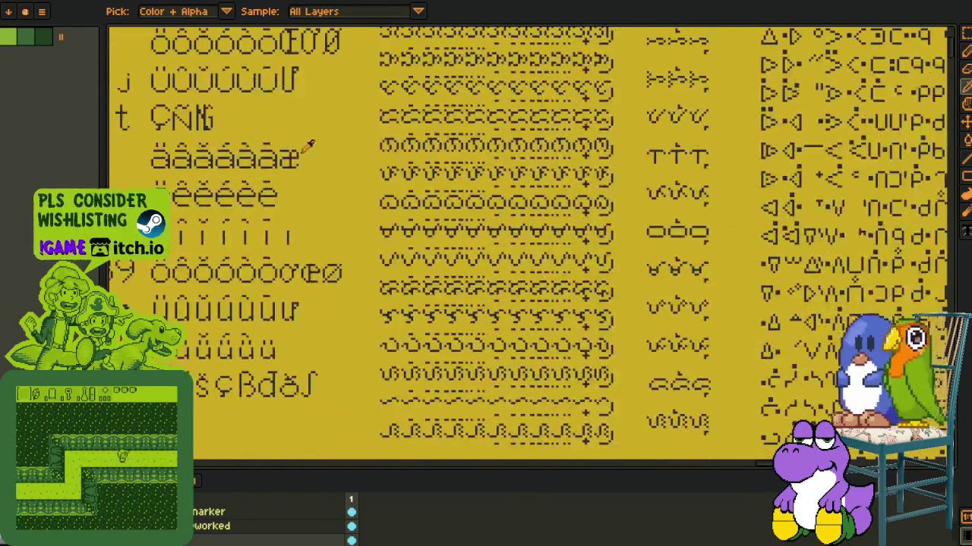
pyautogui.scroll(-2, 439, 232)
pyautogui.scroll(-1, 439, 231)
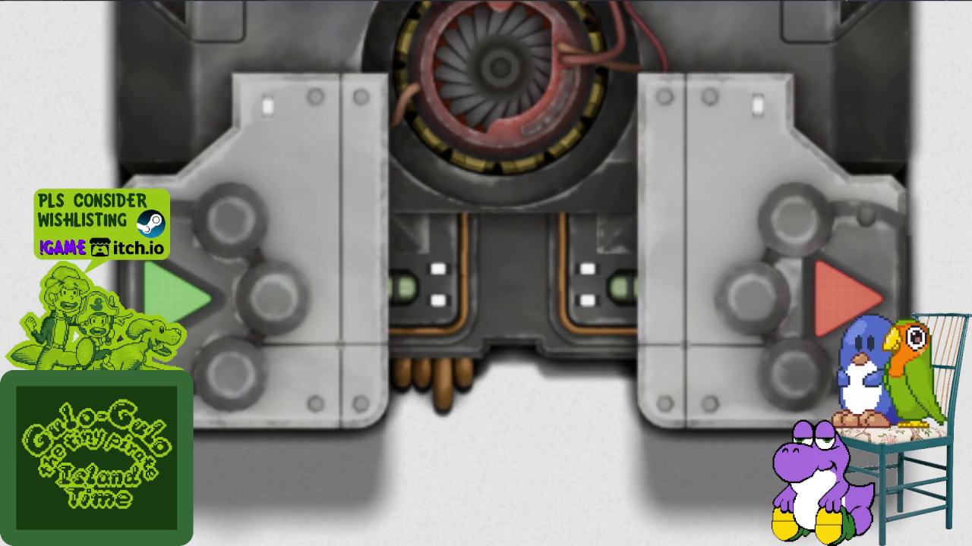
pyautogui.scroll(-5, 481, 288)
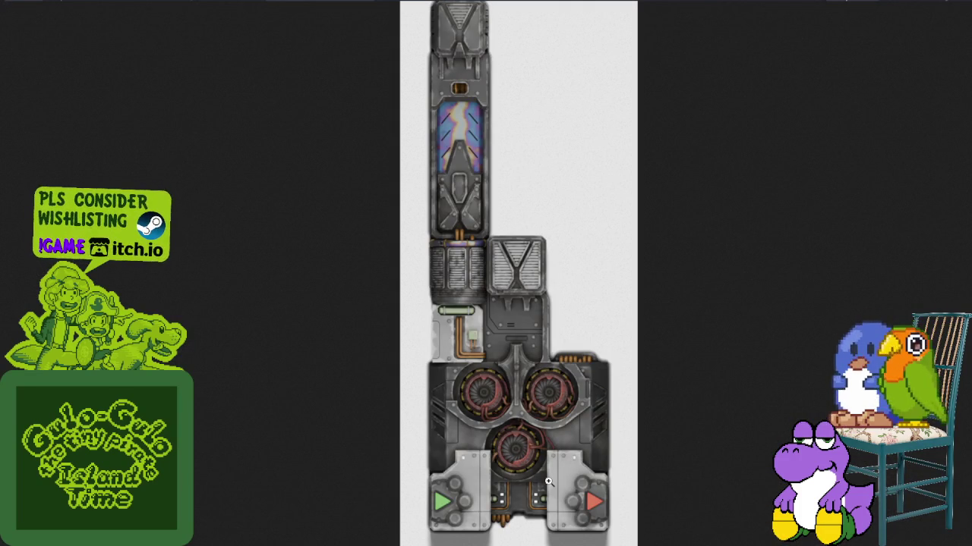
pyautogui.scroll(3, 540, 454)
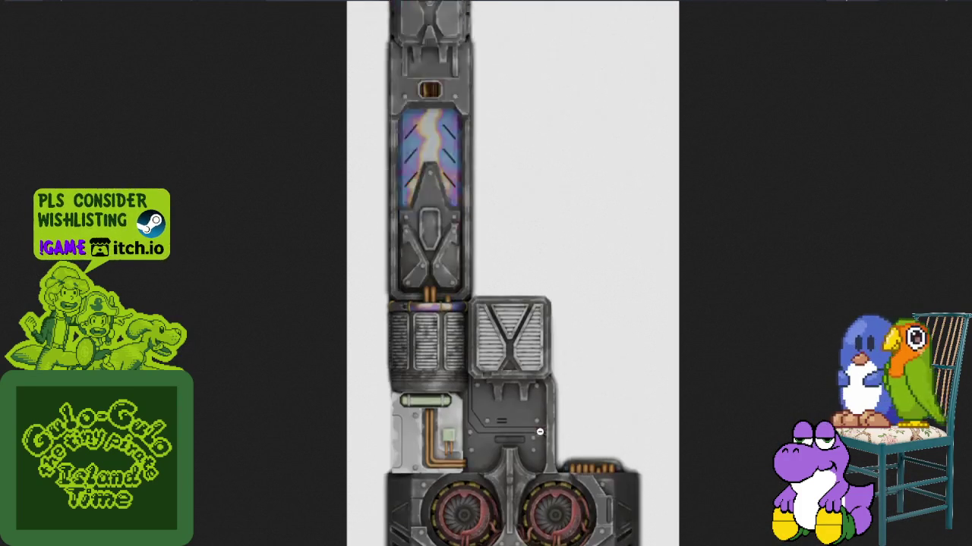
pyautogui.scroll(-2, 540, 431)
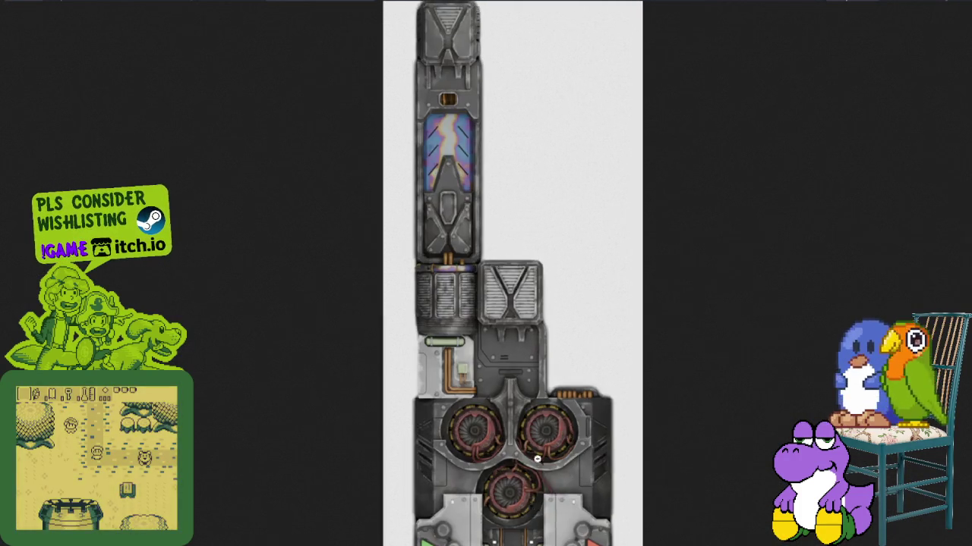
pyautogui.scroll(3, 541, 451)
pyautogui.scroll(2, 541, 451)
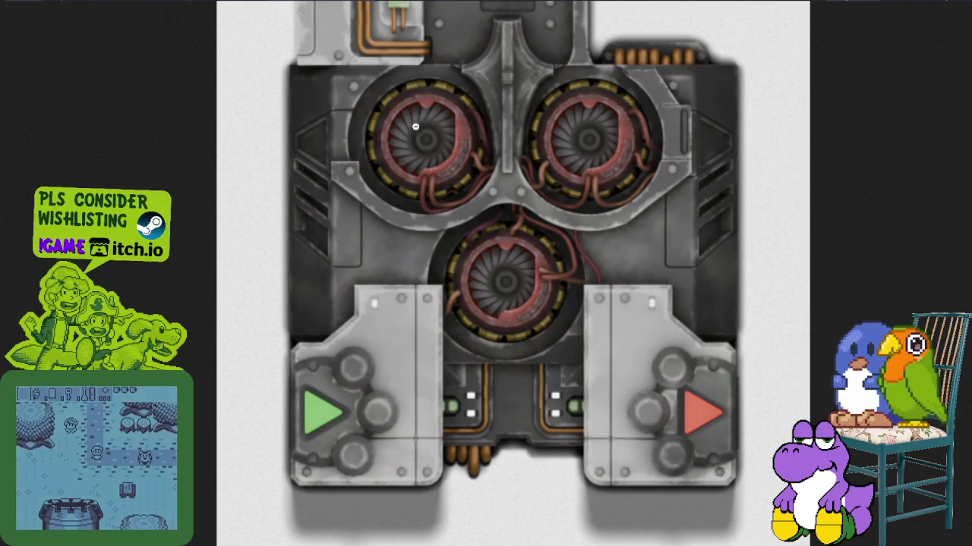
pyautogui.scroll(2, 470, 331)
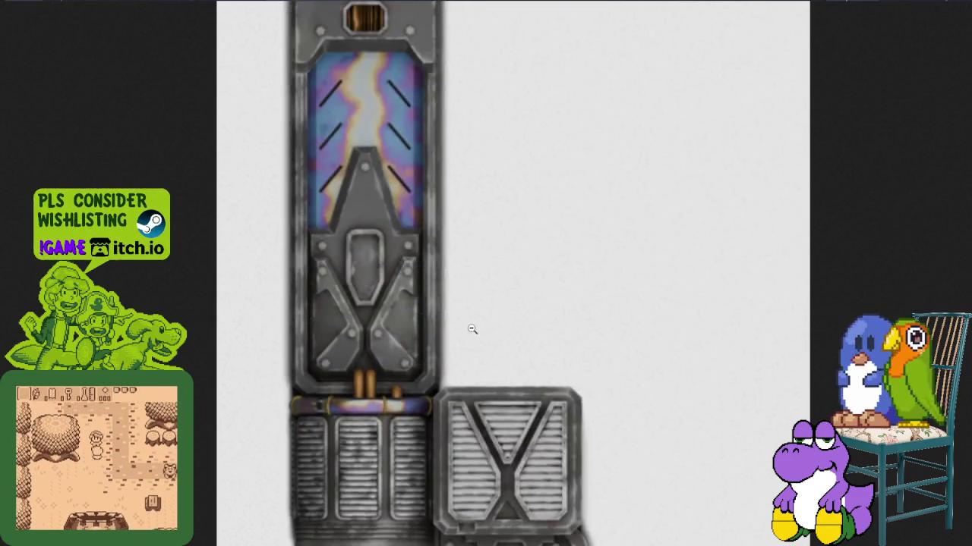
pyautogui.scroll(-3, 355, 307)
pyautogui.scroll(1, 354, 307)
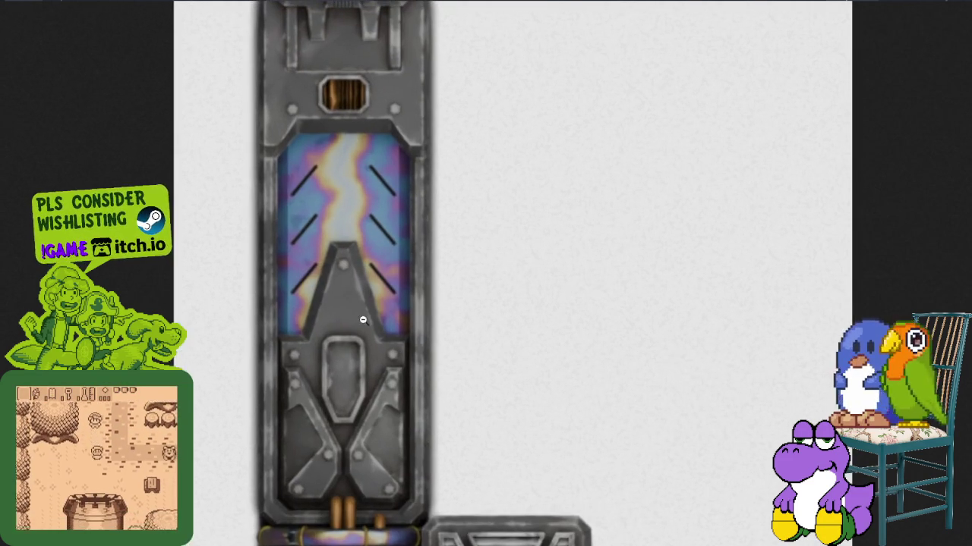
pyautogui.scroll(1, 355, 307)
pyautogui.scroll(3, 355, 305)
pyautogui.scroll(1, 355, 305)
pyautogui.scroll(-4, 326, 311)
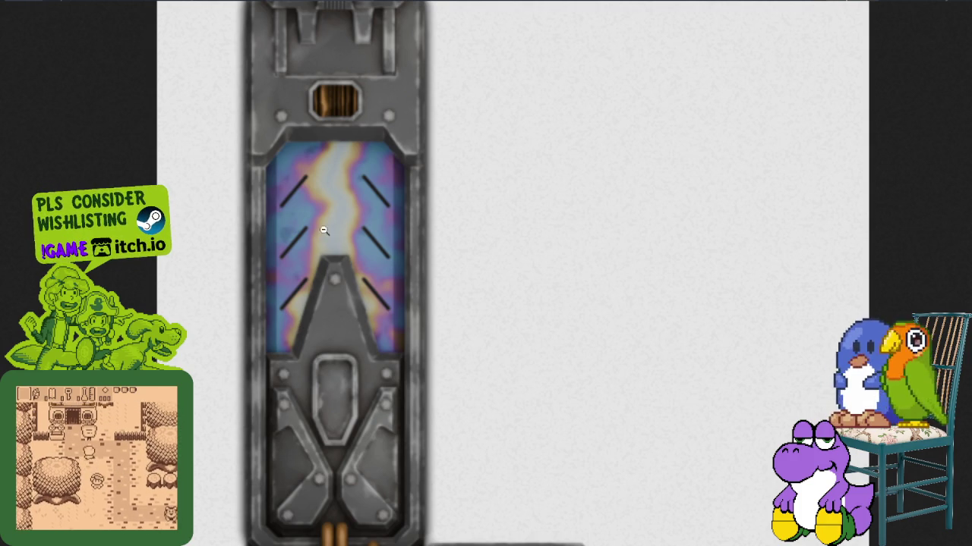
pyautogui.scroll(-5, 348, 221)
pyautogui.scroll(-5, 357, 228)
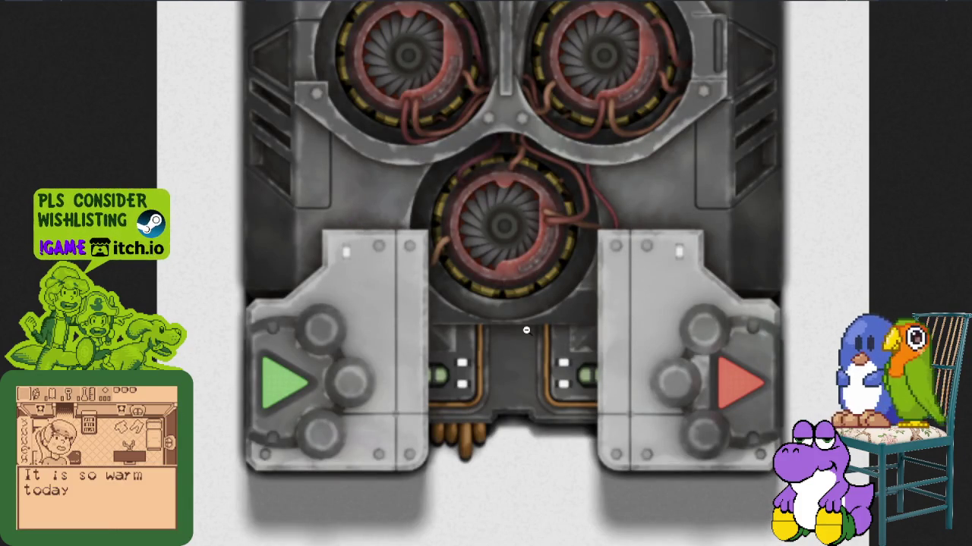
pyautogui.scroll(5, 523, 327)
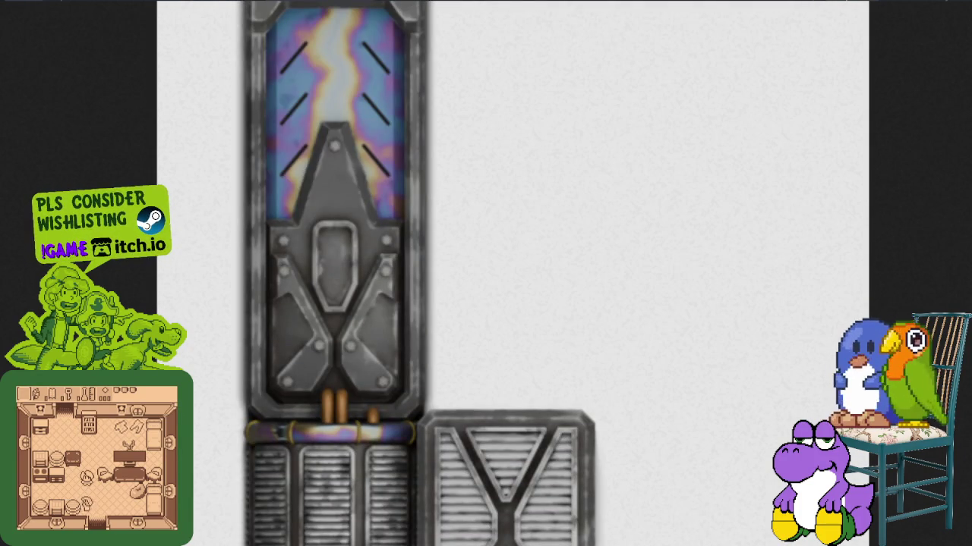
pyautogui.scroll(-3, 524, 364)
pyautogui.scroll(-1, 531, 364)
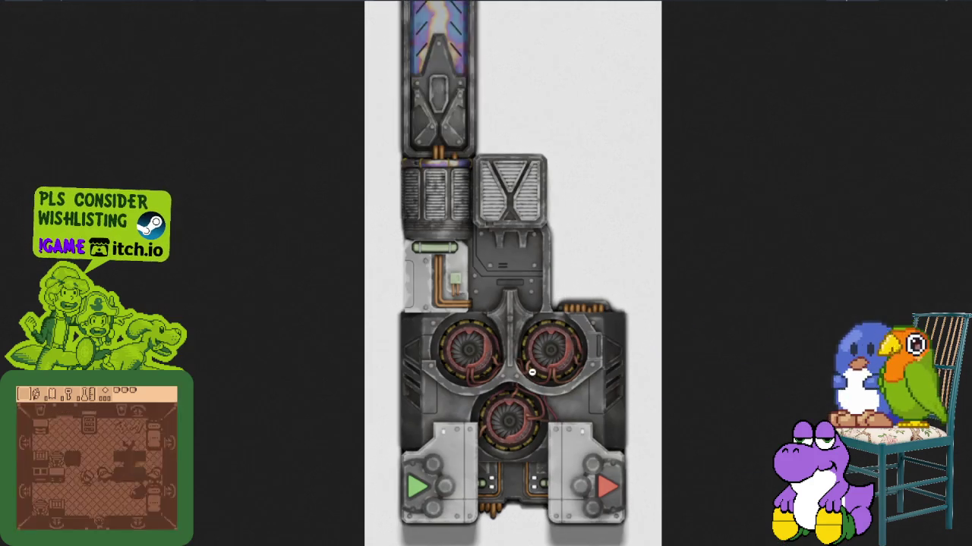
pyautogui.scroll(-1, 533, 363)
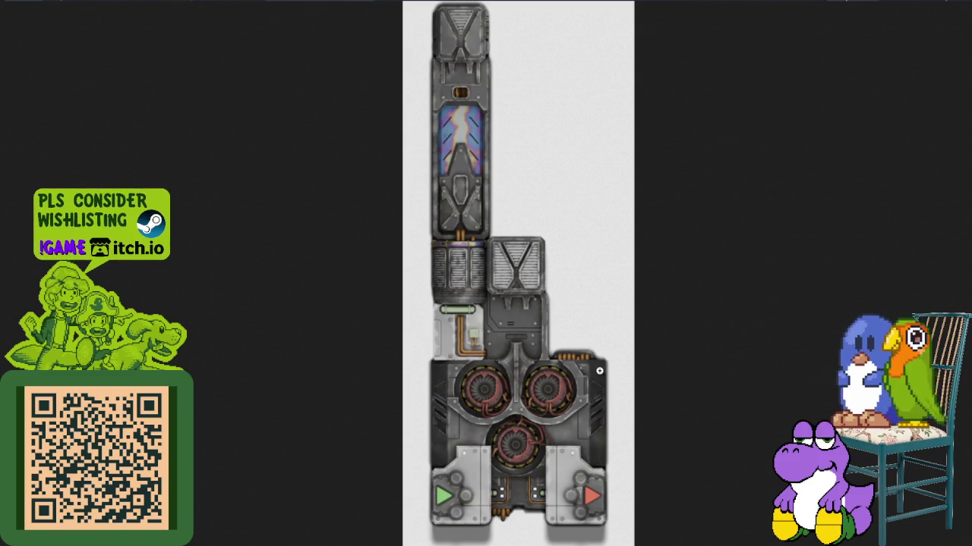
pyautogui.scroll(5, 562, 365)
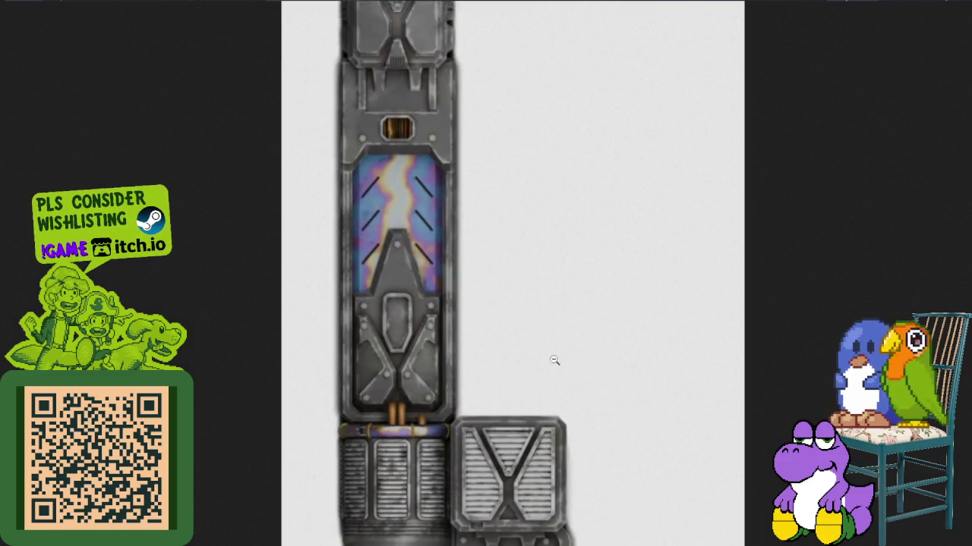
pyautogui.scroll(-1, 513, 274)
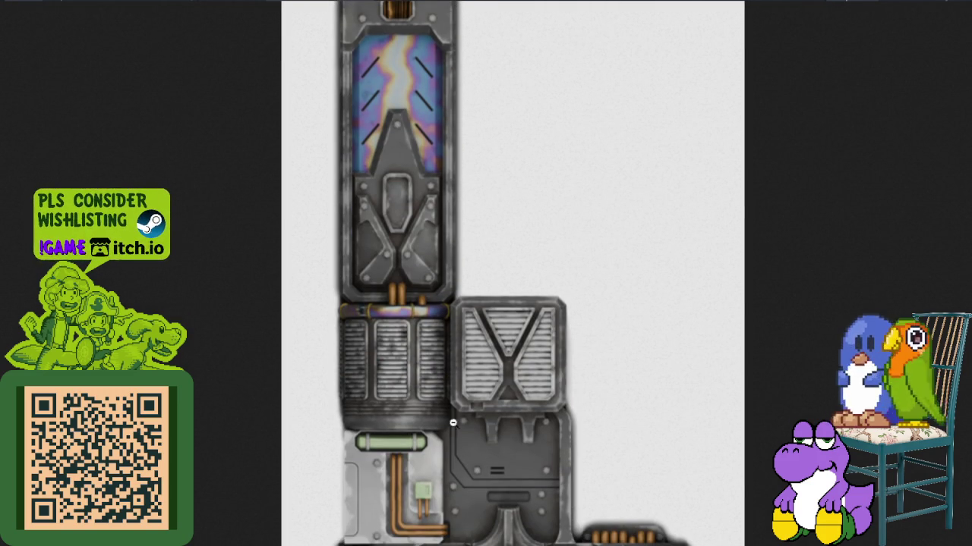
pyautogui.scroll(-3, 431, 429)
pyautogui.scroll(-2, 455, 413)
pyautogui.scroll(-2, 493, 391)
pyautogui.scroll(-3, 528, 371)
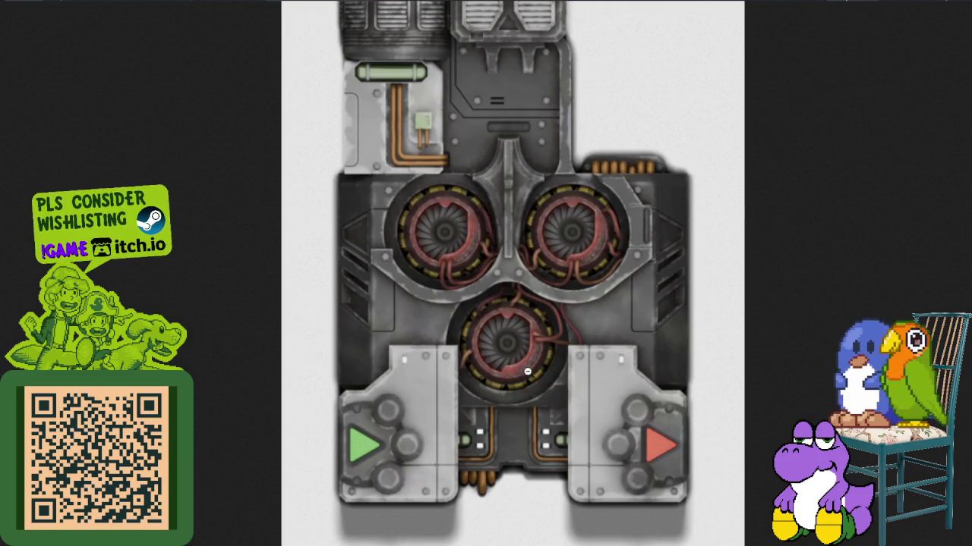
pyautogui.scroll(3, 518, 351)
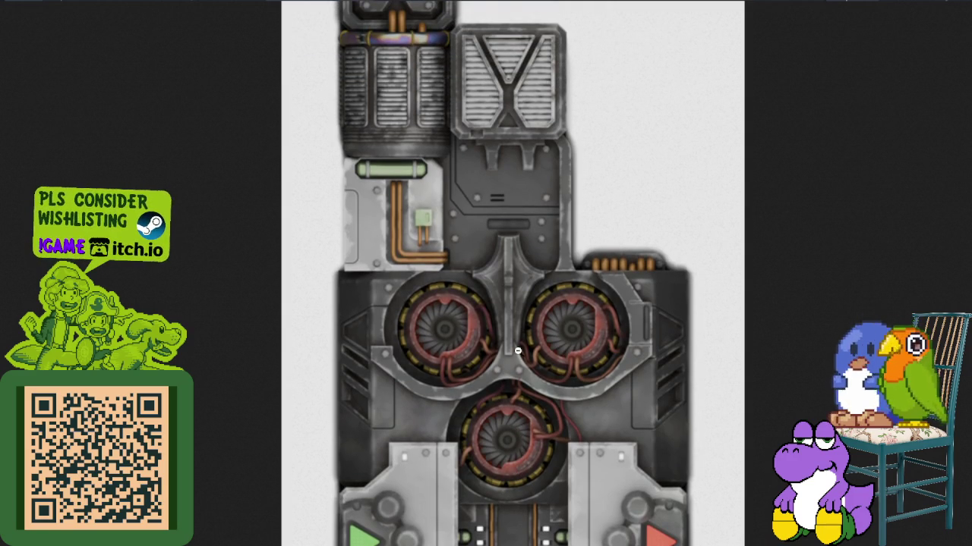
pyautogui.scroll(4, 517, 349)
pyautogui.scroll(9, 512, 349)
pyautogui.scroll(2, 509, 351)
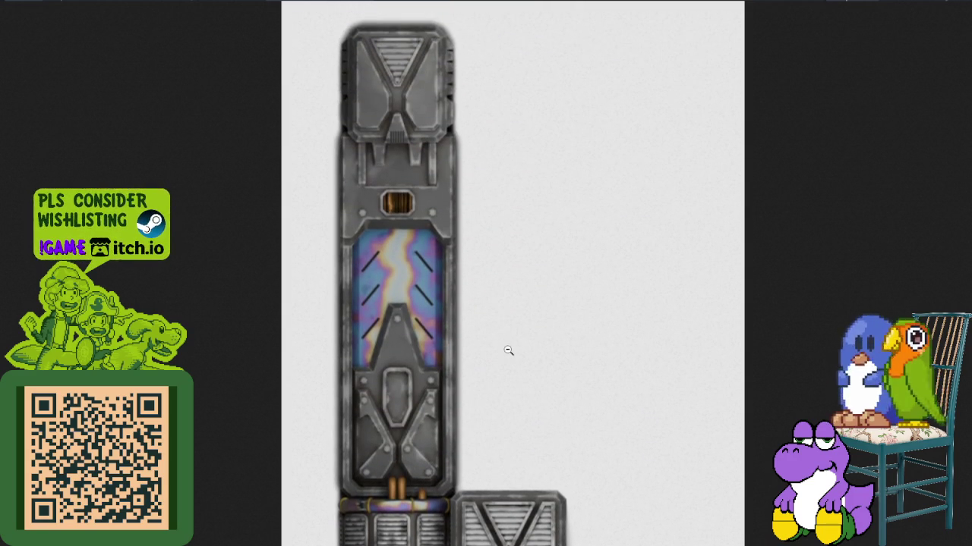
pyautogui.scroll(-5, 508, 350)
pyautogui.scroll(-8, 507, 349)
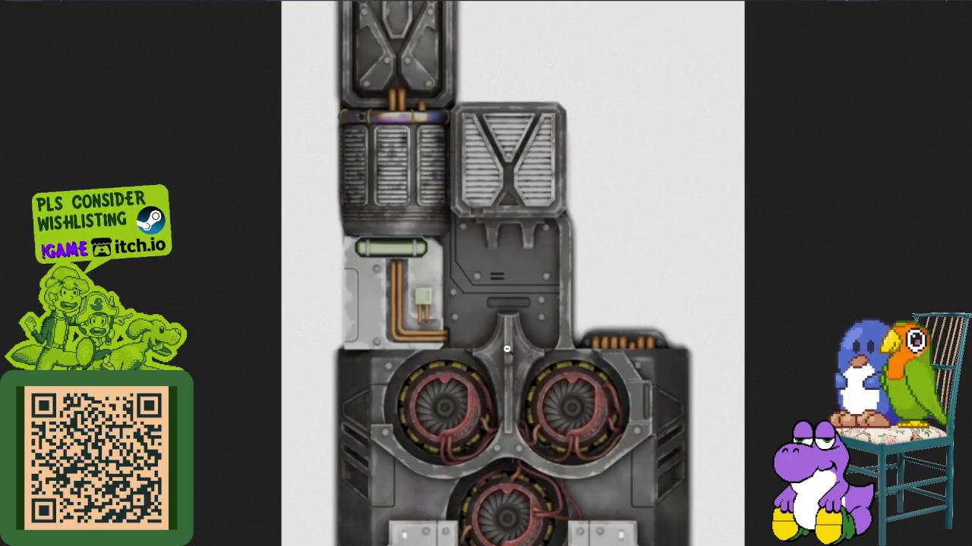
pyautogui.scroll(-5, 504, 347)
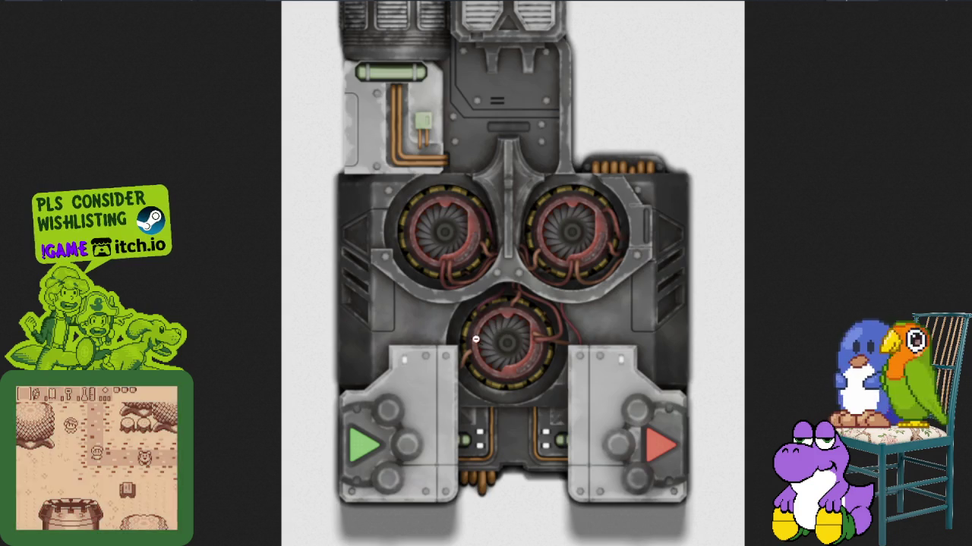
pyautogui.scroll(5, 490, 327)
pyautogui.scroll(-5, 490, 327)
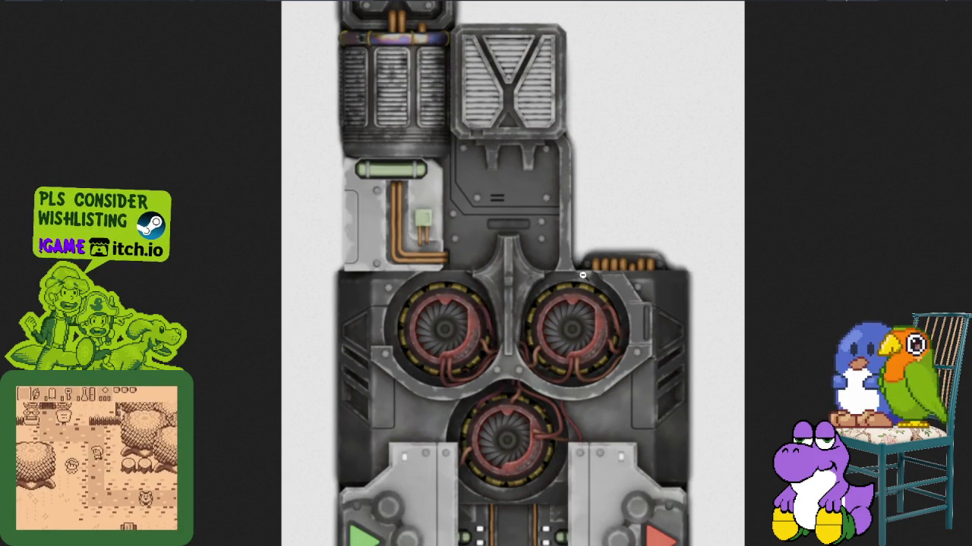
pyautogui.scroll(4, 581, 271)
pyautogui.scroll(3, 585, 271)
pyautogui.scroll(2, 585, 271)
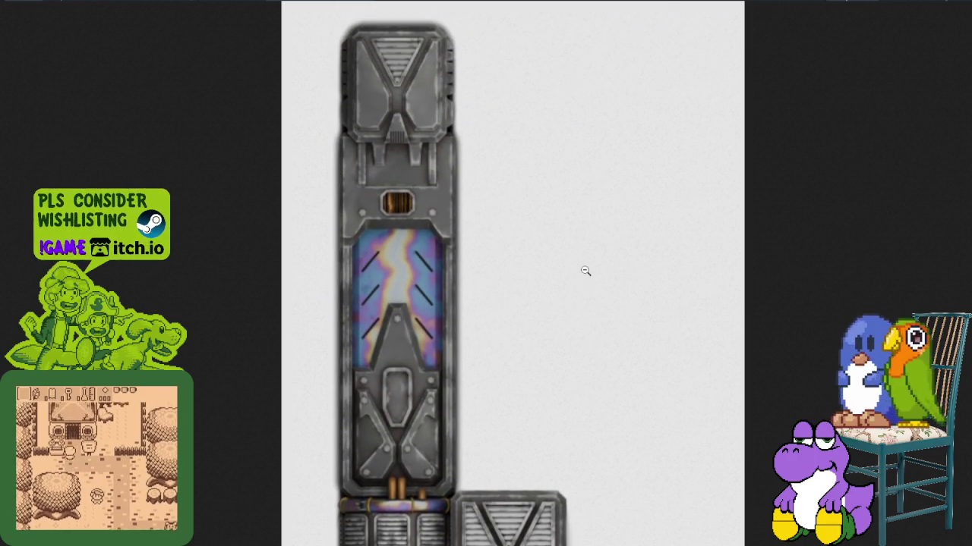
pyautogui.scroll(-7, 584, 270)
pyautogui.scroll(-2, 467, 269)
pyautogui.scroll(-1, 592, 267)
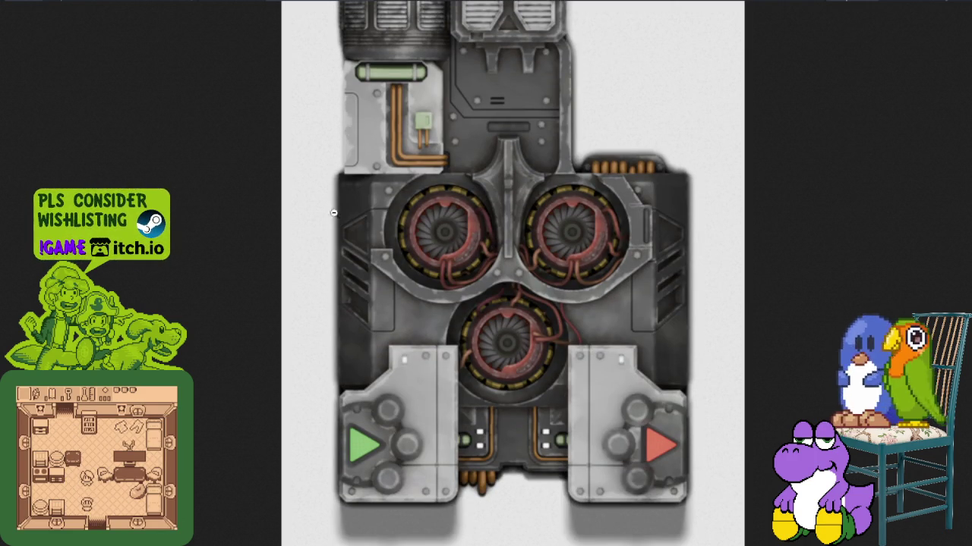
pyautogui.scroll(5, 482, 258)
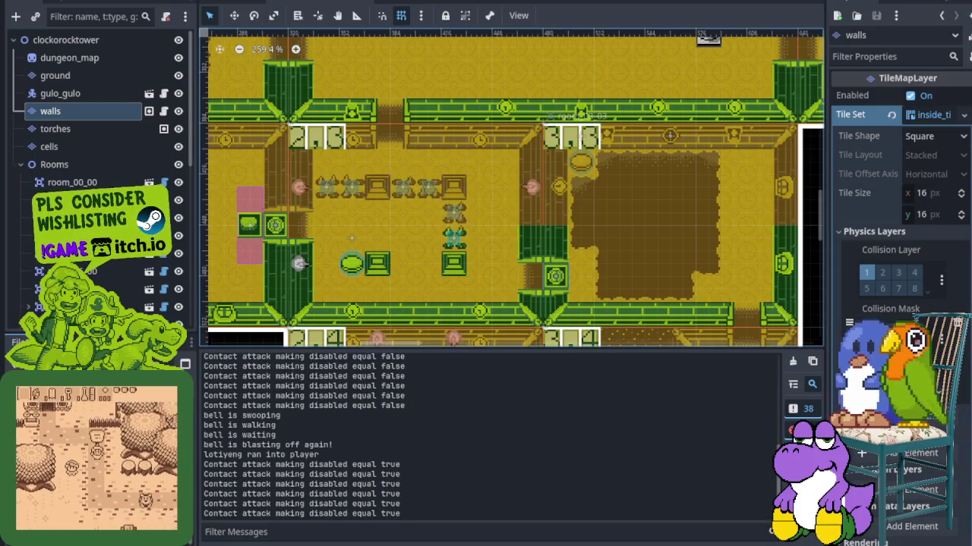
# - Hide Godot's Output panel with Ctrl+J and zoom out on the dungeon tilemap
pyautogui.hotkey('ctrl', 'j')
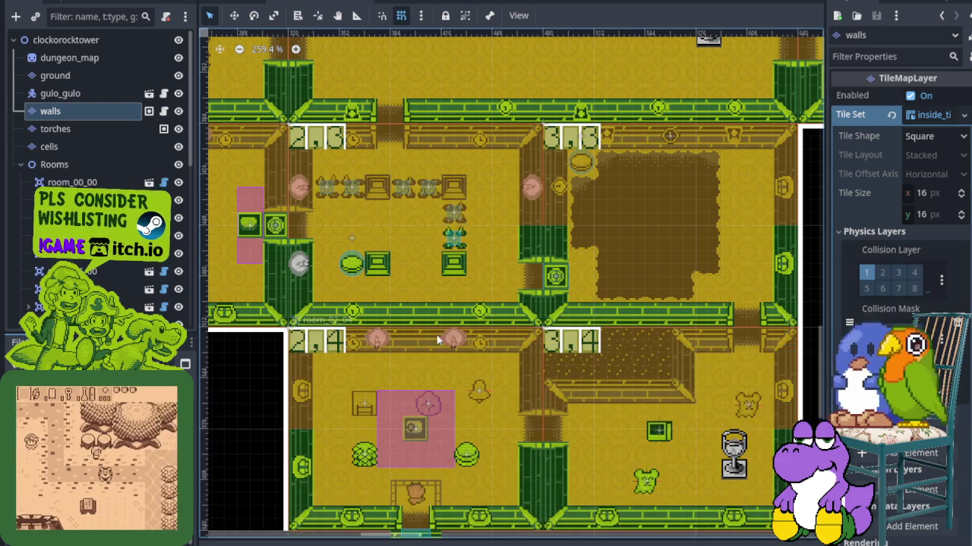
pyautogui.scroll(-2, 468, 387)
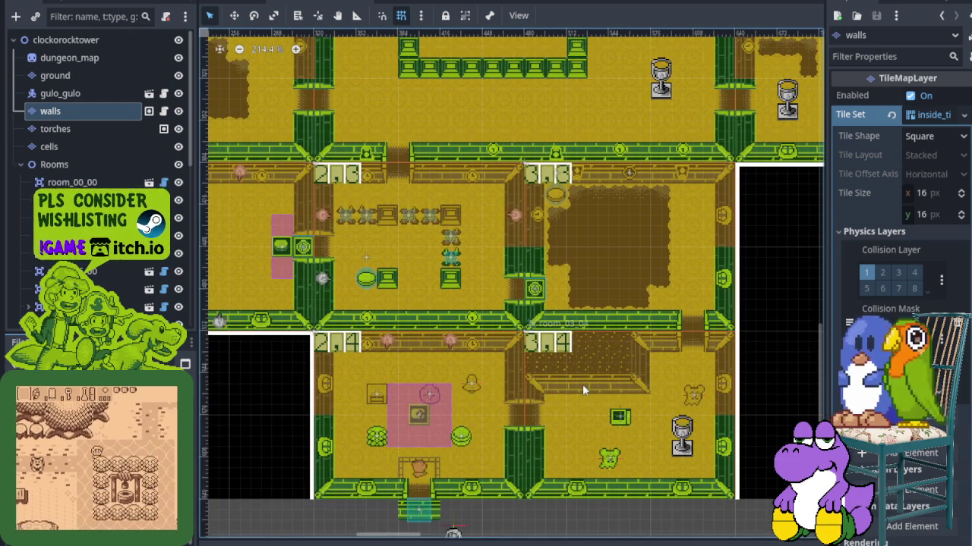
pyautogui.scroll(-3, 583, 384)
pyautogui.scroll(2, 437, 414)
pyautogui.scroll(3, 441, 424)
pyautogui.scroll(-2, 387, 388)
pyautogui.hscroll(-5, 363, 378)
pyautogui.scroll(-2, 363, 377)
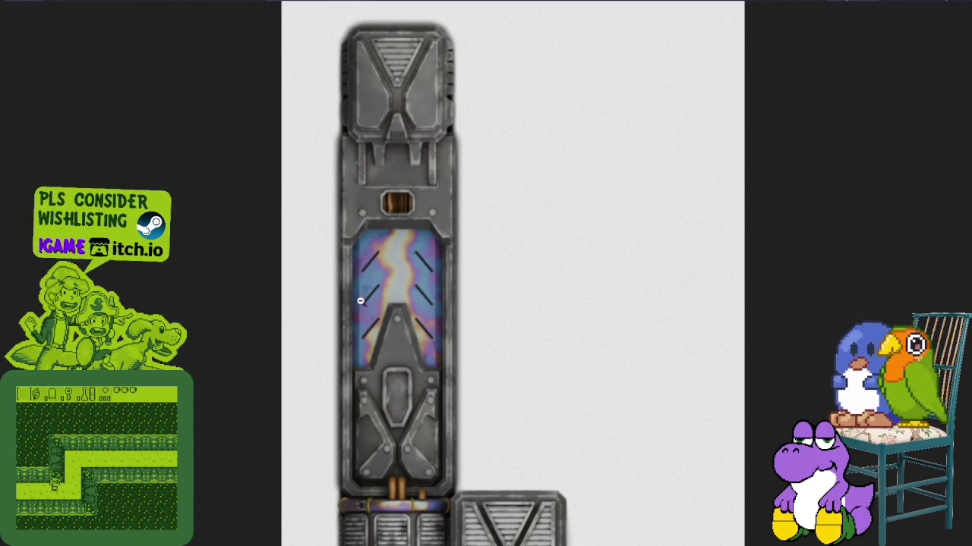
# - Scroll down the tall mechanical tower panel to its lower section
pyautogui.scroll(-2, 360, 304)
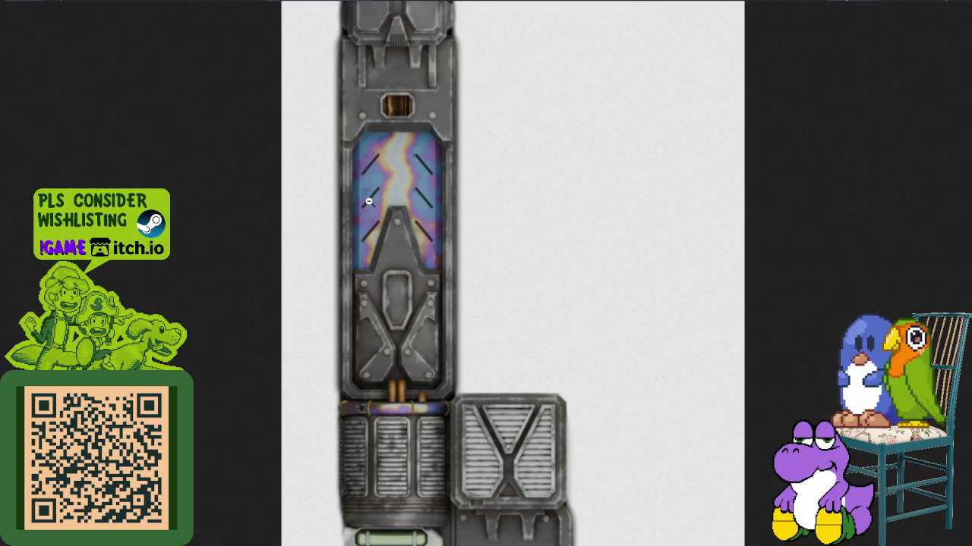
pyautogui.scroll(1, 295, 113)
pyautogui.scroll(-3, 375, 182)
pyautogui.scroll(-4, 375, 182)
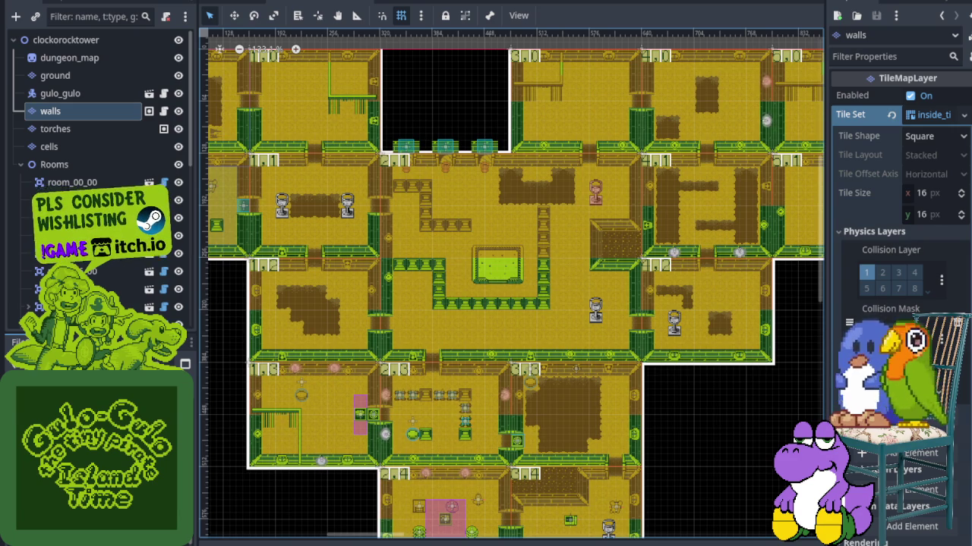
pyautogui.hotkey('alt', 'Tab')
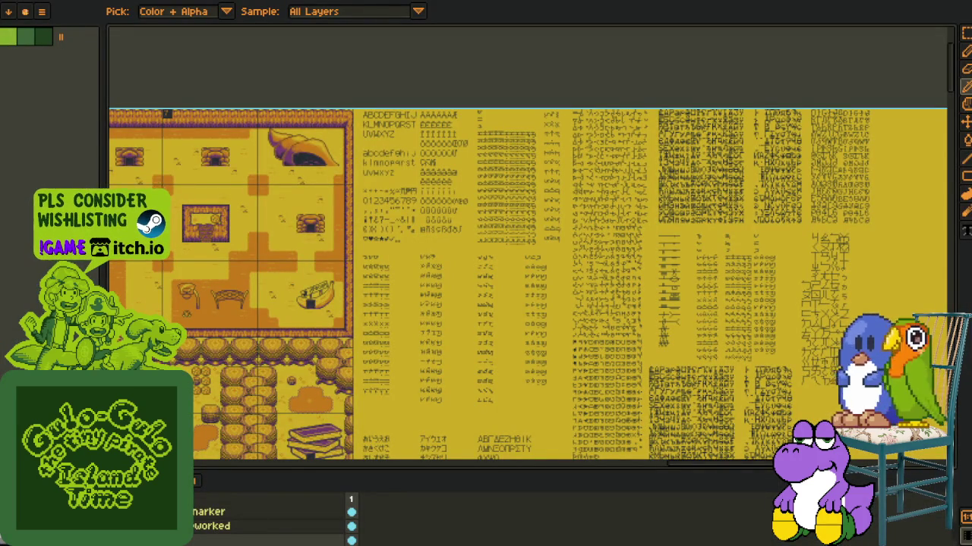
# - Switch to the overworld map document, zoom in and pan to the bushes and stumps
pyautogui.hotkey('ctrl', 'Tab')
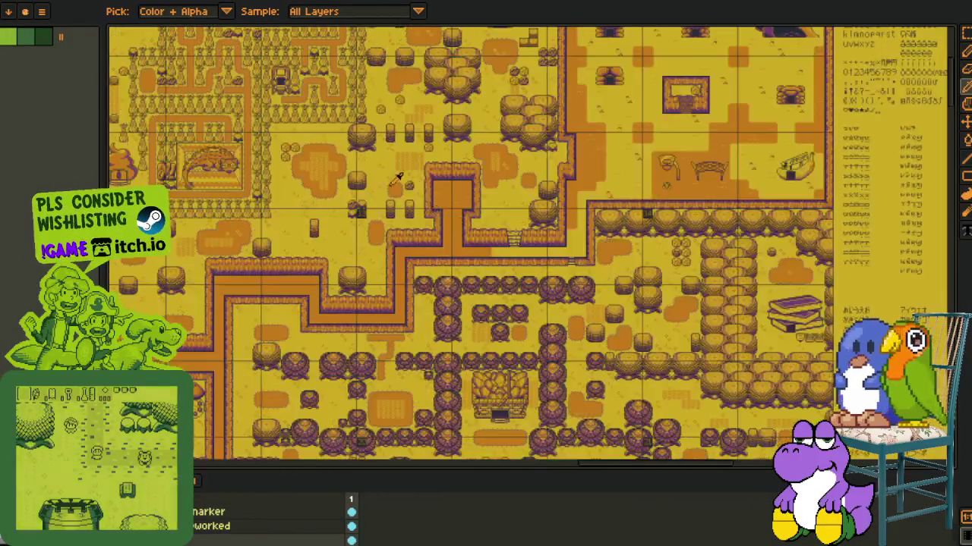
pyautogui.scroll(3, 312, 190)
pyautogui.scroll(2, 309, 189)
pyautogui.scroll(2, 300, 243)
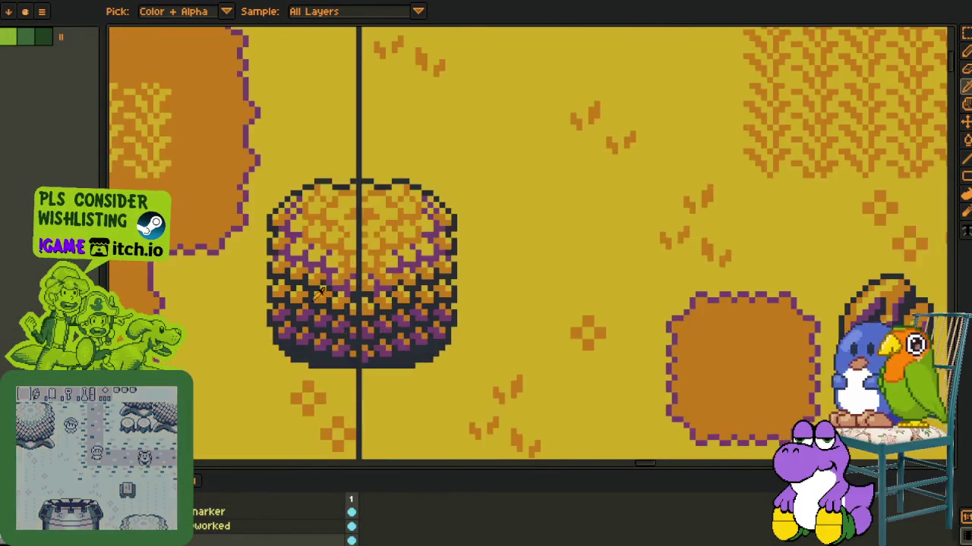
pyautogui.scroll(1, 291, 294)
pyautogui.scroll(-2, 291, 294)
pyautogui.moveTo(514, 186)
pyautogui.mouseDown()
pyautogui.moveTo(428, 261)
pyautogui.moveTo(409, 330)
pyautogui.mouseUp()
# - Scroll and zoom across the tileset sheet toward the character portraits
pyautogui.scroll(-1, 395, 303)
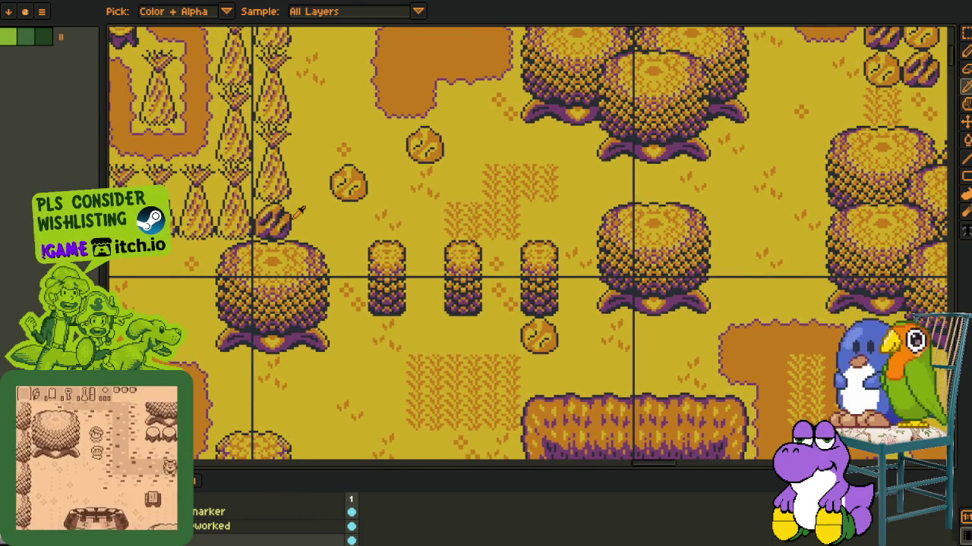
pyautogui.scroll(-3, 380, 250)
pyautogui.scroll(-1, 380, 251)
pyautogui.hscroll(3, 425, 254)
pyautogui.hscroll(3, 471, 256)
pyautogui.hscroll(4, 533, 258)
pyautogui.scroll(-2, 532, 258)
pyautogui.scroll(-2, 494, 254)
pyautogui.scroll(-1, 456, 253)
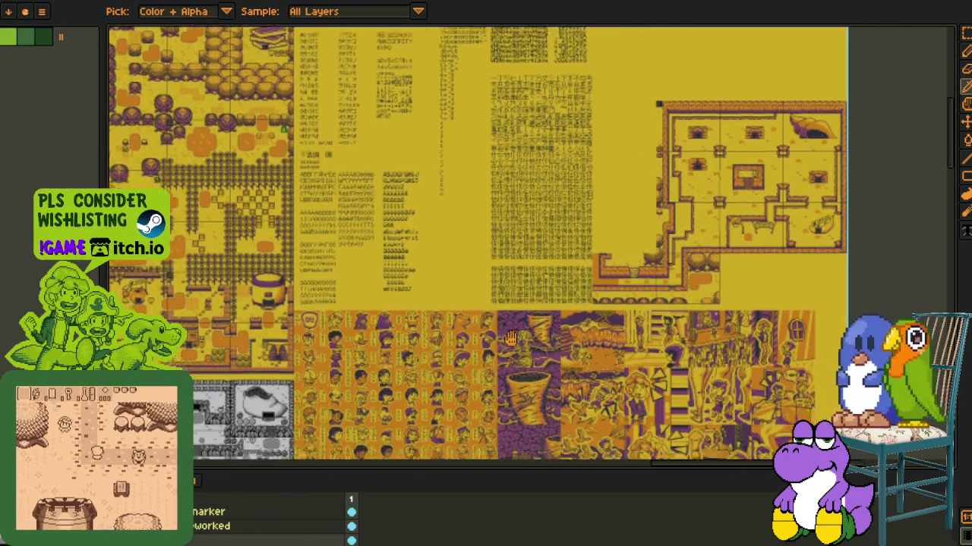
pyautogui.scroll(-5, 404, 249)
pyautogui.scroll(2, 403, 247)
pyautogui.scroll(3, 349, 258)
pyautogui.scroll(2, 304, 268)
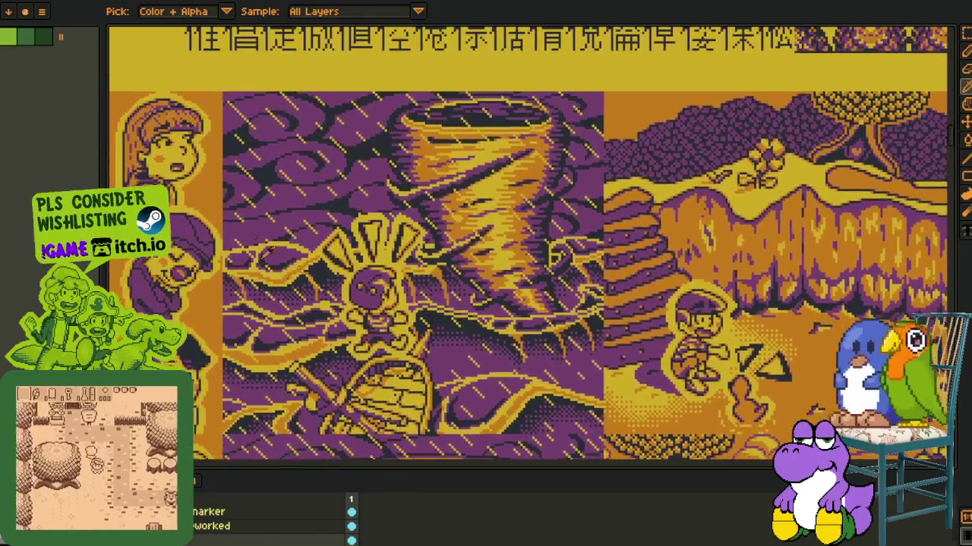
pyautogui.scroll(2, 250, 156)
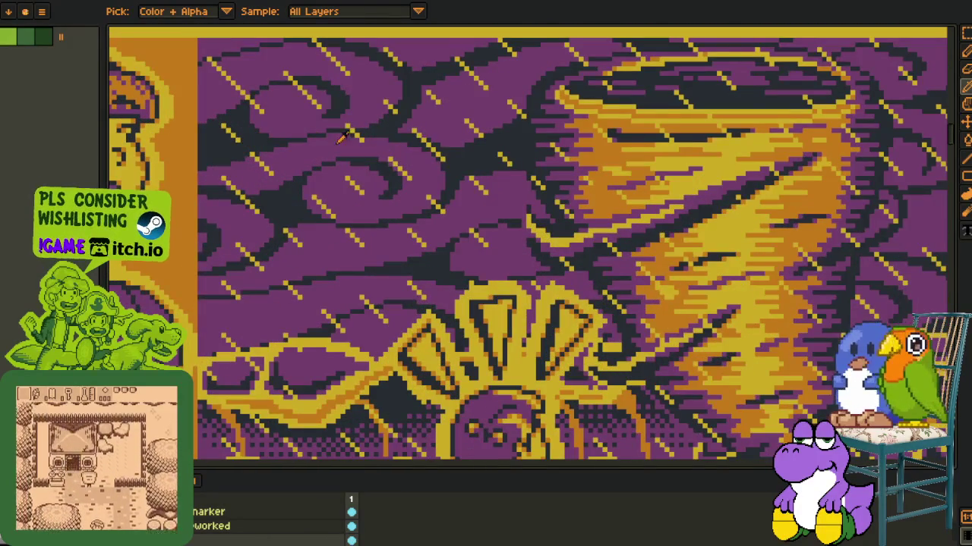
pyautogui.scroll(-3, 403, 144)
pyautogui.scroll(1, 400, 265)
pyautogui.scroll(-1, 399, 264)
pyautogui.scroll(-2, 571, 290)
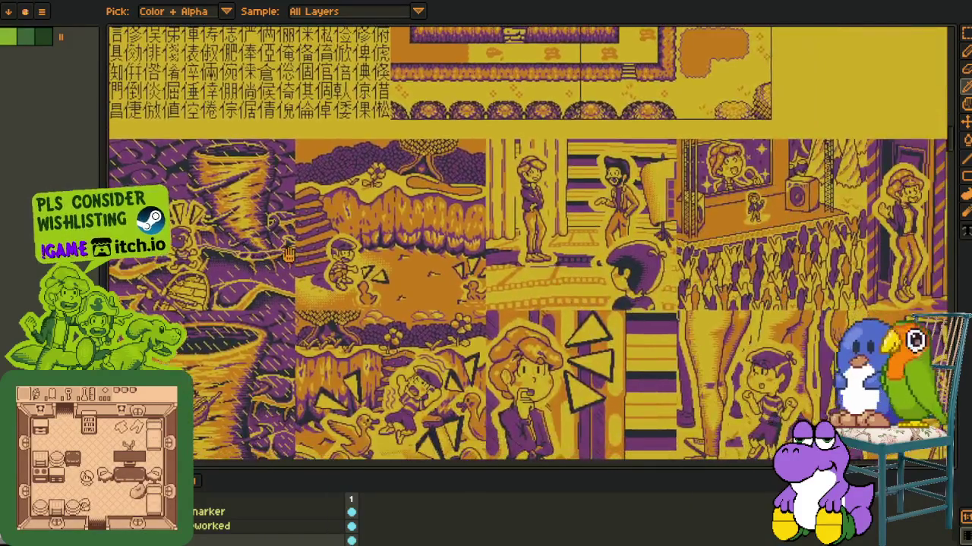
pyautogui.scroll(2, 381, 236)
pyautogui.scroll(-3, 381, 235)
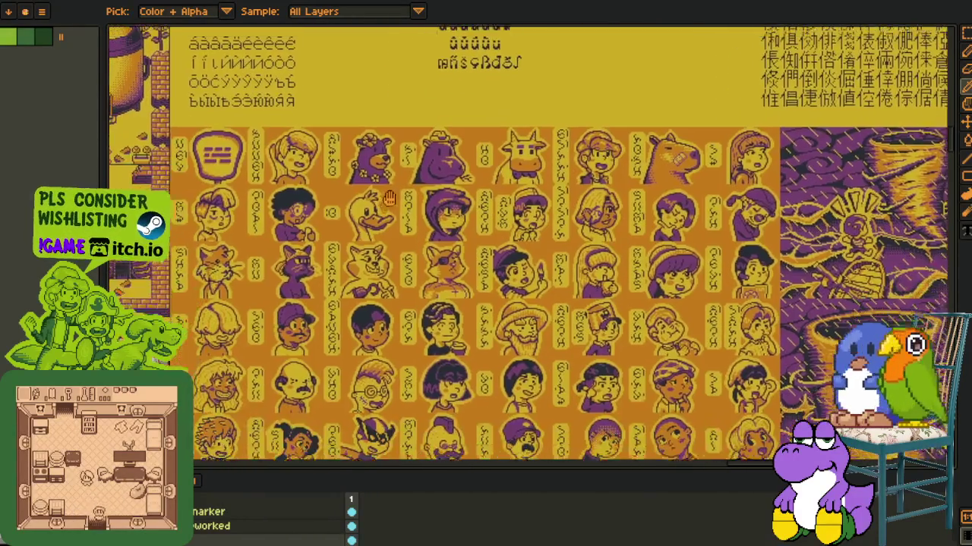
pyautogui.hscroll(-2, 372, 239)
pyautogui.scroll(-2, 364, 237)
pyautogui.scroll(2, 349, 301)
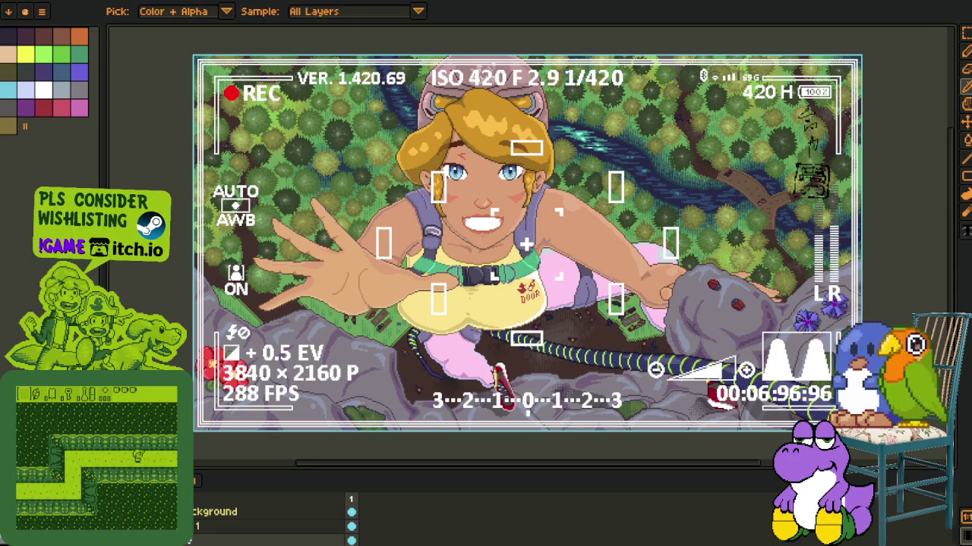
# - Bring the dragon artwork forward, hide the timeline, and zoom in on it
pyautogui.hotkey('ctrl', 'Tab')
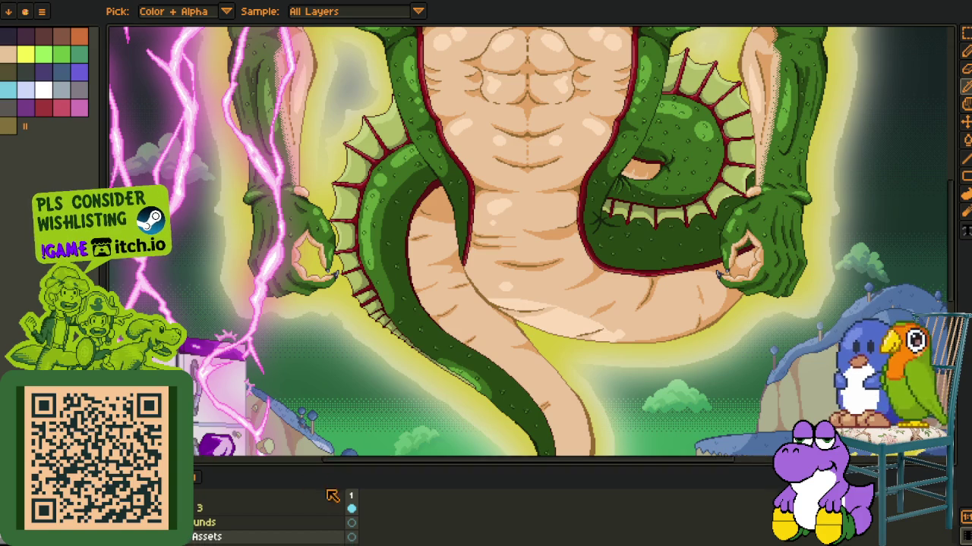
pyautogui.press('Tab')
pyautogui.scroll(-1, 459, 335)
pyautogui.scroll(-1, 454, 336)
pyautogui.scroll(1, 454, 337)
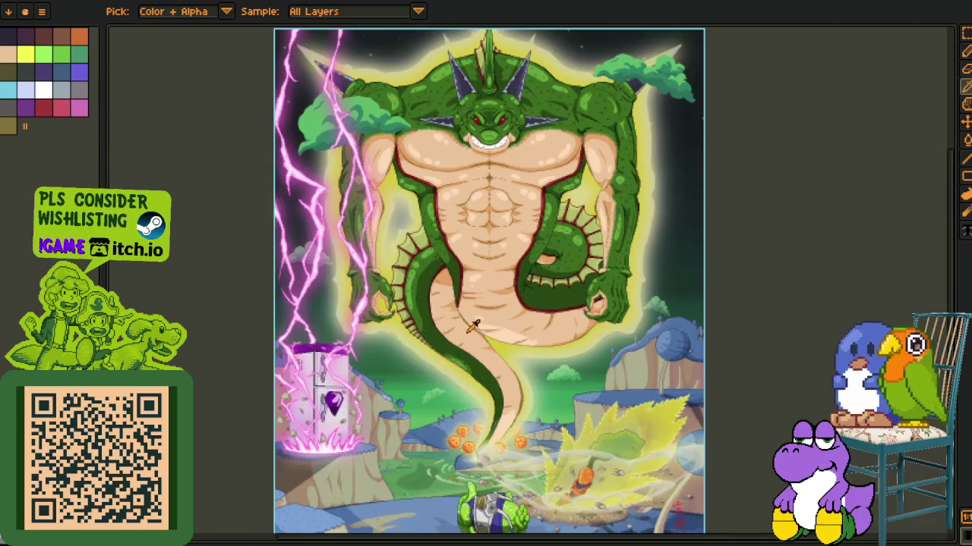
pyautogui.scroll(1, 463, 334)
pyautogui.scroll(3, 457, 355)
pyautogui.scroll(3, 345, 293)
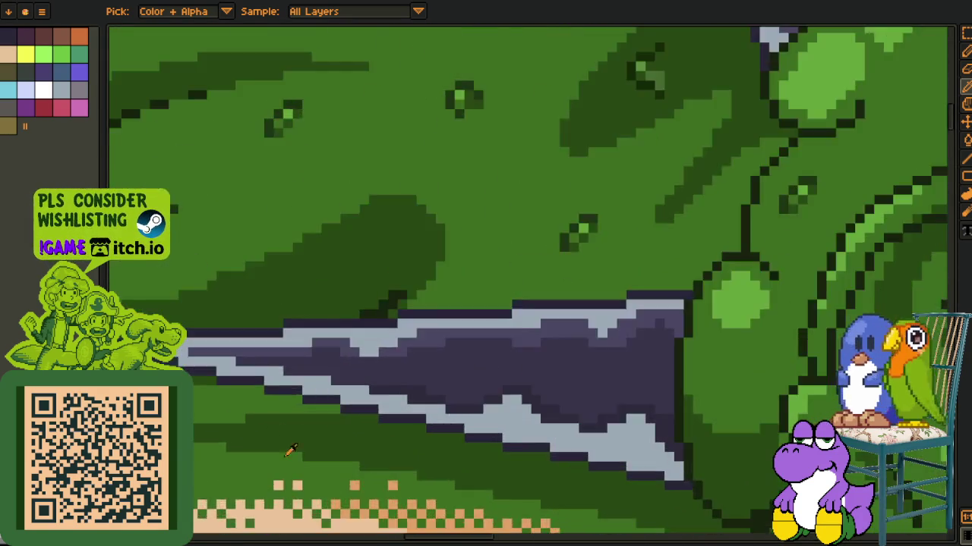
# - Zoom in and out on the dragon and pan to the figure at the bottom
pyautogui.scroll(3, 282, 441)
pyautogui.scroll(-1, 293, 473)
pyautogui.scroll(1, 400, 312)
pyautogui.scroll(-2, 401, 313)
pyautogui.scroll(-2, 425, 319)
pyautogui.scroll(-2, 471, 318)
pyautogui.scroll(-1, 467, 380)
pyautogui.scroll(2, 460, 422)
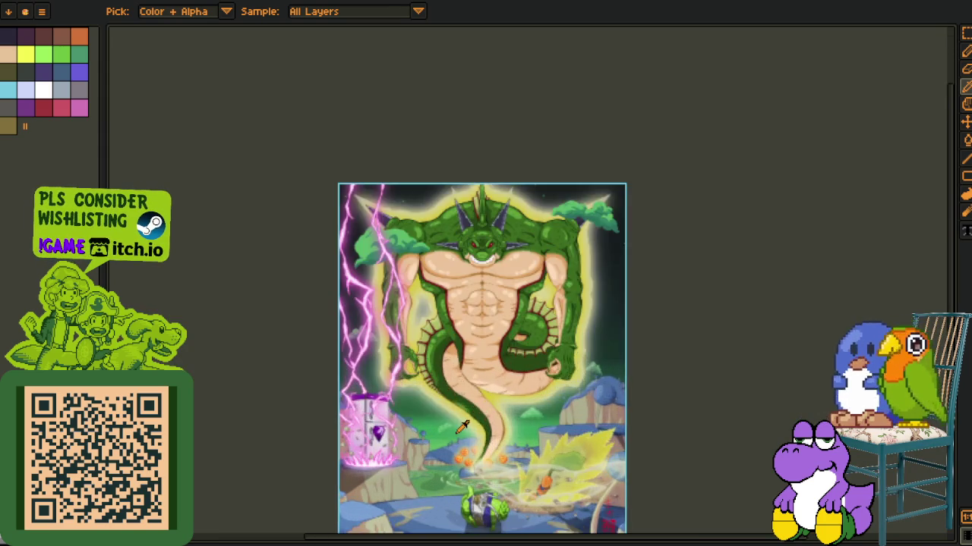
pyautogui.moveTo(464, 418); pyautogui.dragTo(429, 309)
pyautogui.scroll(2, 539, 365)
pyautogui.scroll(3, 546, 280)
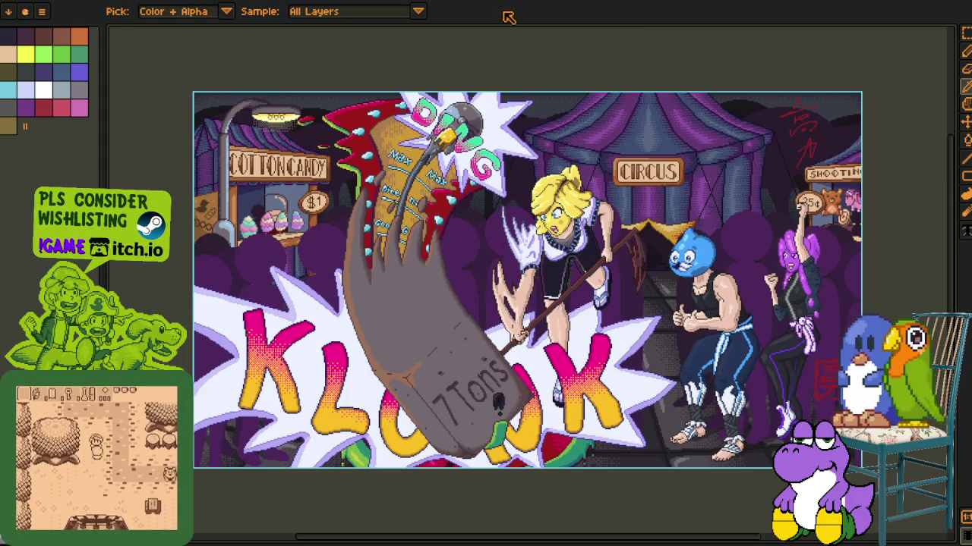
# - Cycle two documents forward to the green dungeon tile map and zoom out
pyautogui.hotkey('ctrl', 'Tab')
pyautogui.hotkey('ctrl', 'Tab')
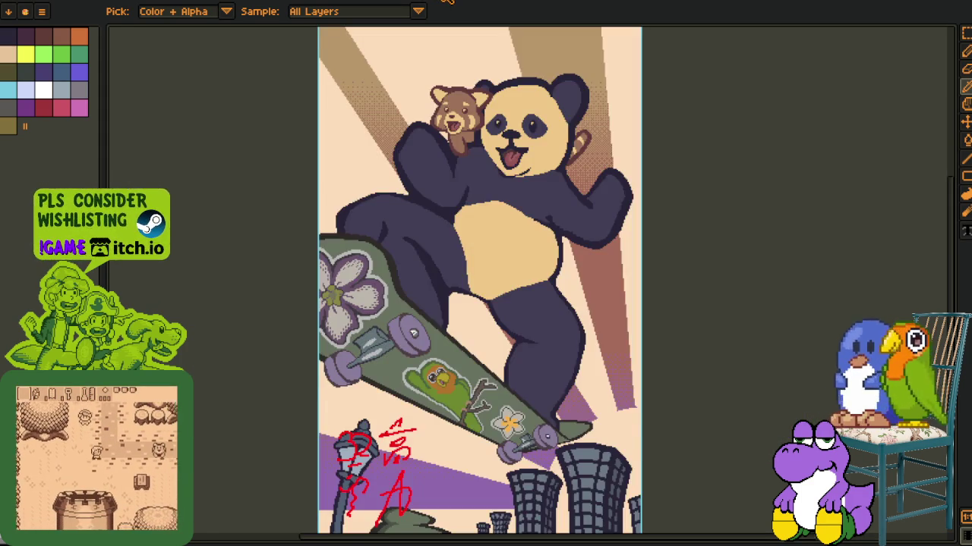
pyautogui.hotkey('ctrl', 'Tab')
pyautogui.hotkey('ctrl', 'Tab')
pyautogui.hotkey('ctrl', 'Tab')
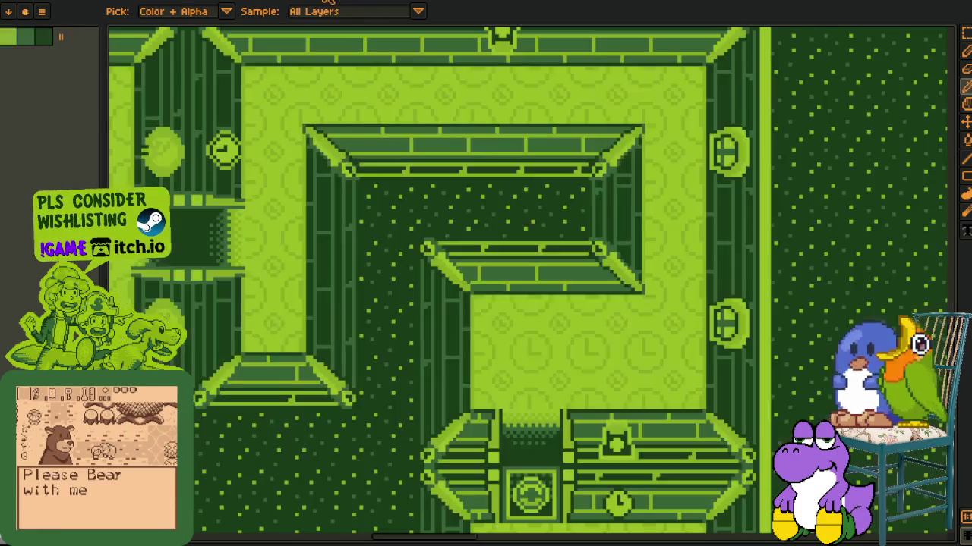
pyautogui.scroll(-1, 436, 319)
pyautogui.scroll(-2, 436, 319)
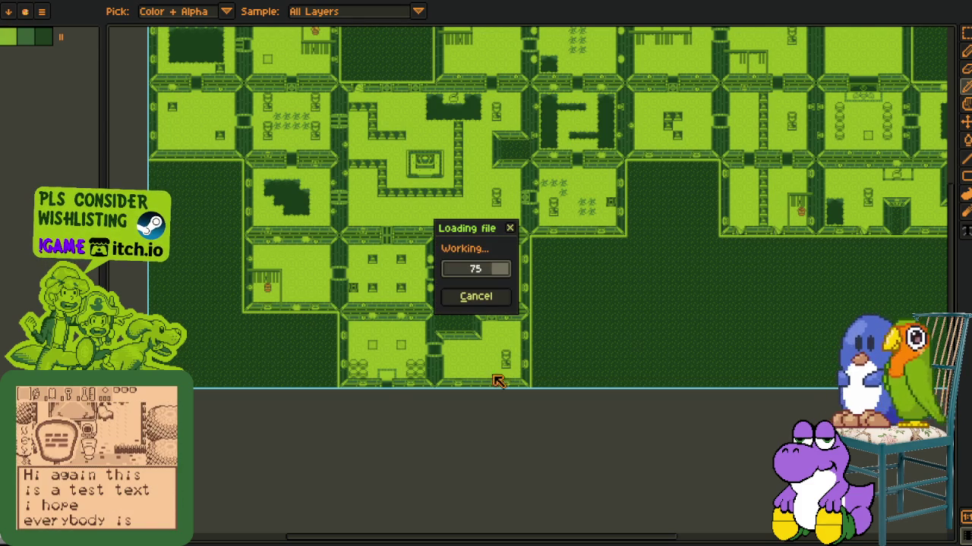
pyautogui.scroll(2, 512, 329)
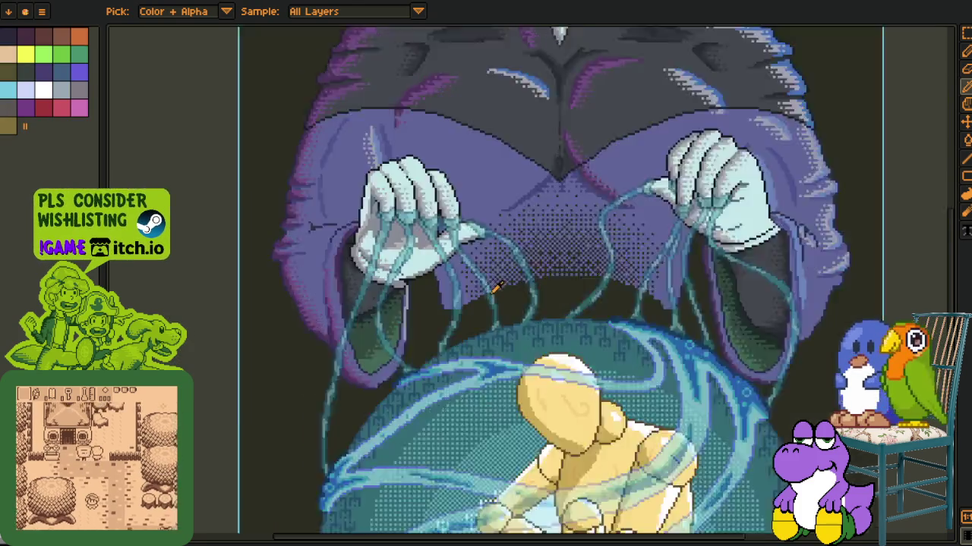
pyautogui.scroll(2, 512, 329)
pyautogui.scroll(2, 446, 527)
pyautogui.scroll(1, 446, 527)
pyautogui.scroll(1, 395, 470)
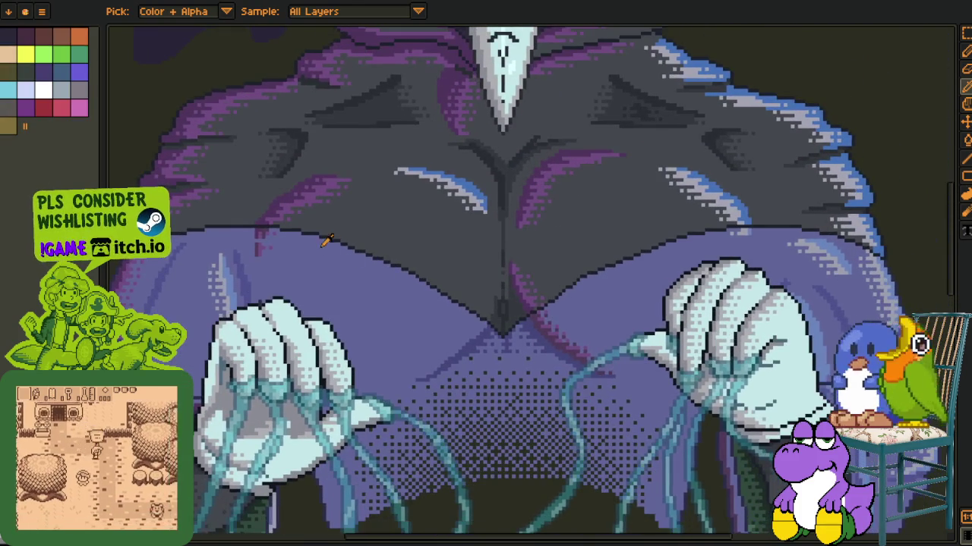
pyautogui.scroll(2, 325, 368)
pyautogui.scroll(1, 321, 402)
pyautogui.scroll(-1, 321, 403)
pyautogui.scroll(-3, 365, 357)
pyautogui.scroll(-2, 418, 341)
pyautogui.scroll(2, 466, 260)
pyautogui.scroll(2, 471, 217)
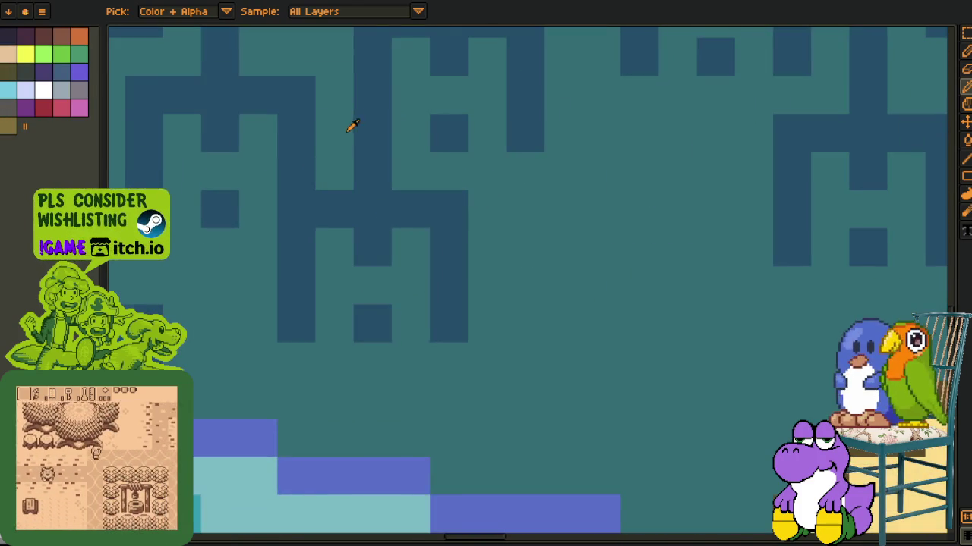
pyautogui.scroll(2, 345, 189)
pyautogui.scroll(-1, 646, 297)
pyautogui.scroll(-1, 592, 200)
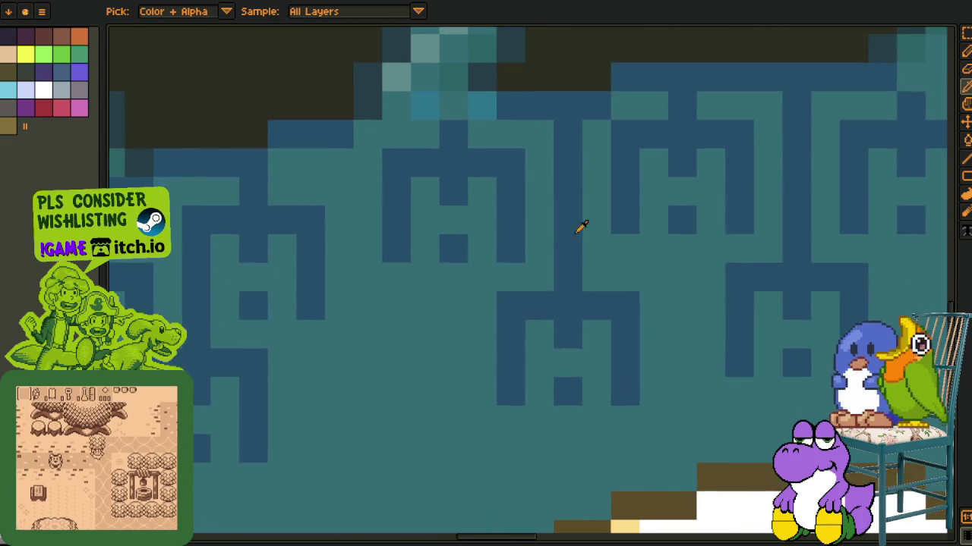
pyautogui.scroll(-2, 592, 199)
pyautogui.scroll(-1, 657, 367)
pyautogui.scroll(-3, 657, 368)
pyautogui.scroll(1, 599, 342)
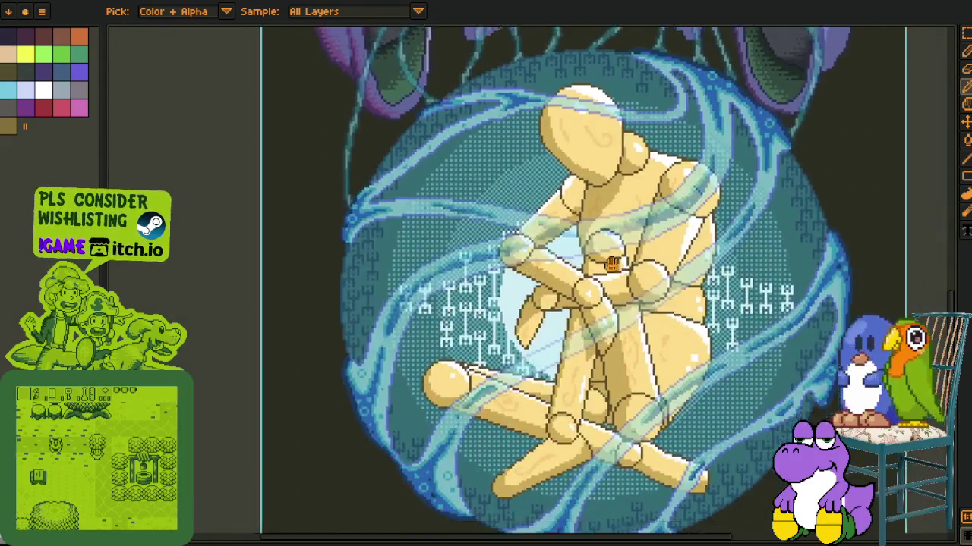
pyautogui.scroll(1, 573, 326)
pyautogui.scroll(2, 573, 326)
pyautogui.scroll(1, 460, 318)
pyautogui.scroll(1, 455, 228)
pyautogui.scroll(2, 365, 273)
pyautogui.scroll(1, 364, 274)
pyautogui.scroll(1, 390, 232)
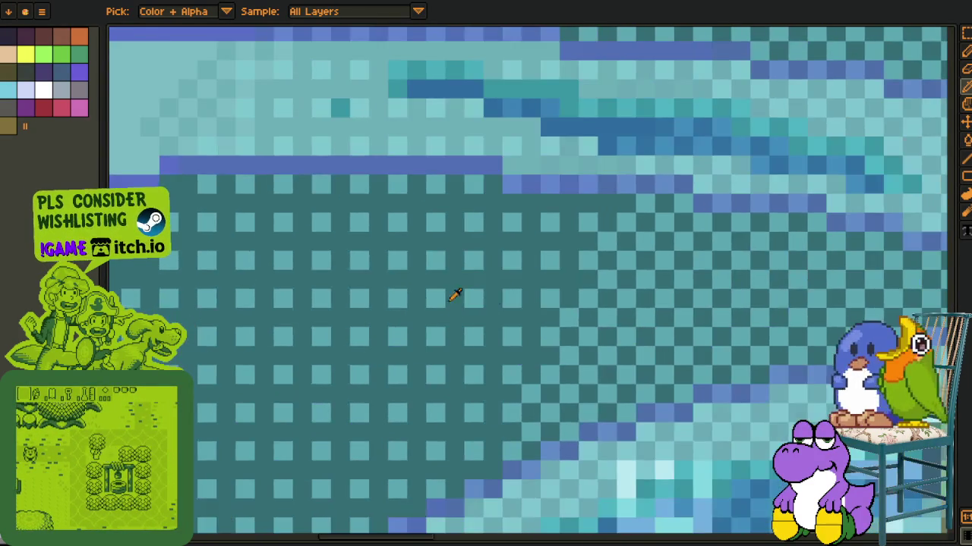
pyautogui.scroll(1, 477, 297)
pyautogui.scroll(1, 418, 233)
pyautogui.scroll(1, 711, 358)
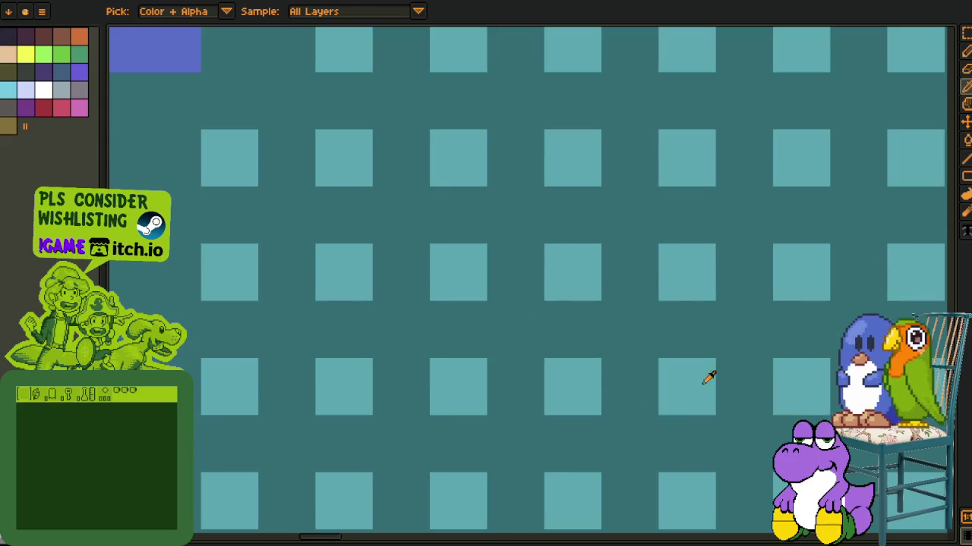
pyautogui.scroll(-3, 602, 394)
pyautogui.scroll(-3, 454, 331)
pyautogui.scroll(-1, 623, 390)
pyautogui.scroll(1, 590, 391)
pyautogui.scroll(1, 526, 308)
pyautogui.scroll(-2, 574, 355)
pyautogui.scroll(1, 713, 220)
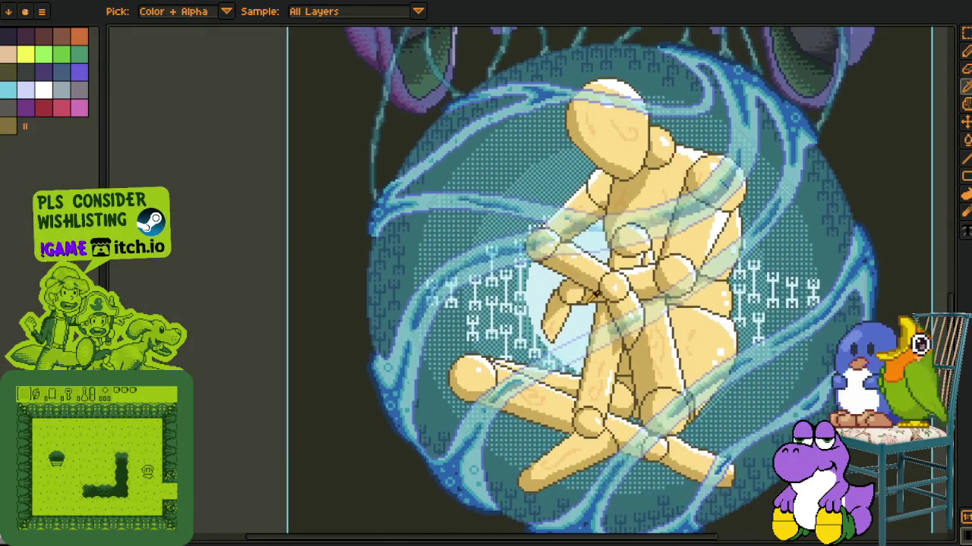
pyautogui.scroll(1, 716, 221)
pyautogui.scroll(-1, 596, 372)
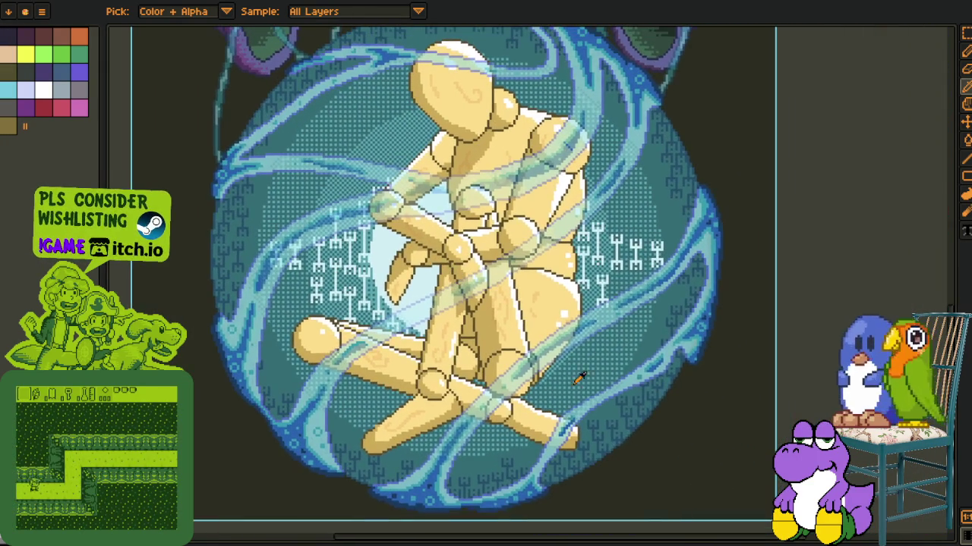
pyautogui.moveTo(597, 373); pyautogui.dragTo(601, 465)
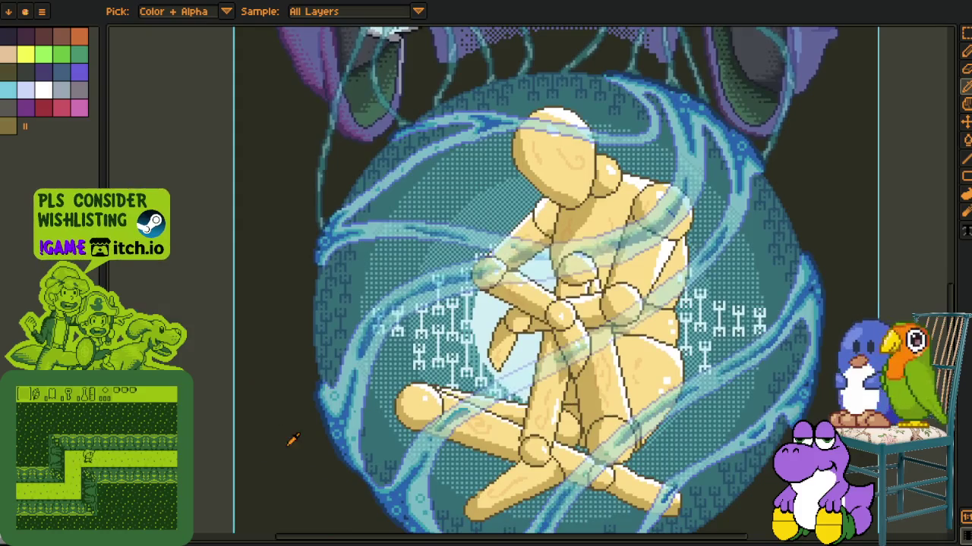
pyautogui.scroll(-1, 281, 416)
pyautogui.scroll(-1, 453, 380)
pyautogui.moveTo(453, 380); pyautogui.dragTo(442, 296)
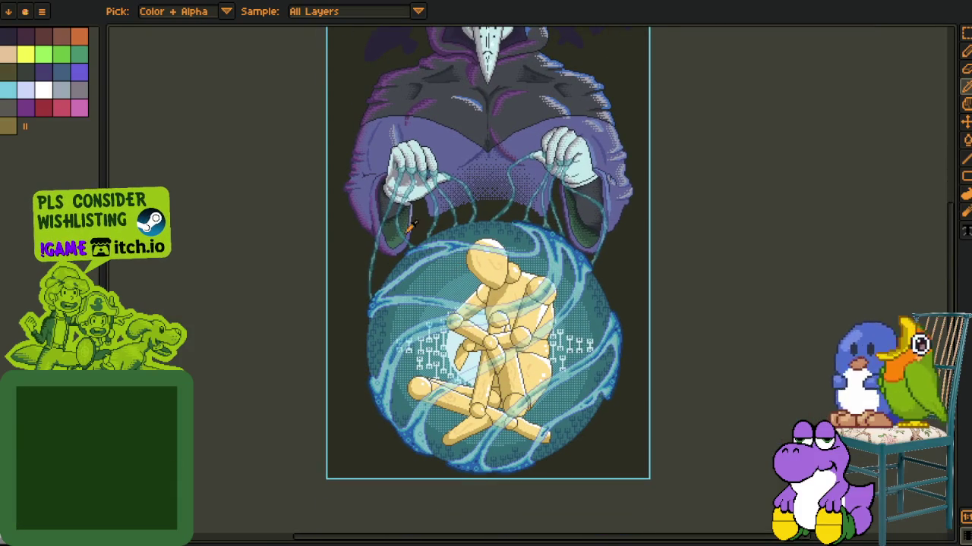
pyautogui.moveTo(465, 335); pyautogui.dragTo(469, 351)
pyautogui.scroll(2, 510, 335)
pyautogui.scroll(2, 486, 332)
pyautogui.scroll(1, 456, 328)
pyautogui.scroll(1, 431, 325)
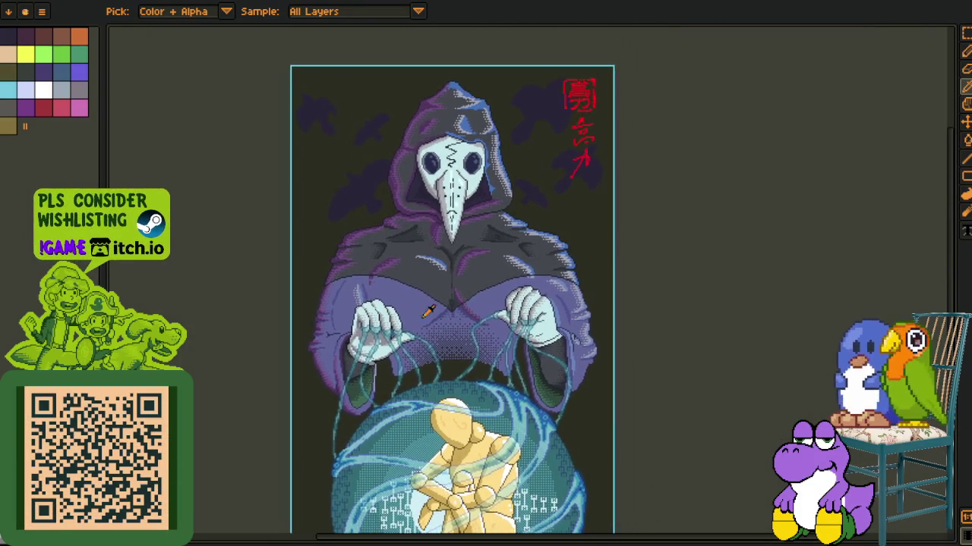
pyautogui.scroll(2, 430, 325)
pyautogui.scroll(2, 369, 294)
pyautogui.scroll(2, 369, 304)
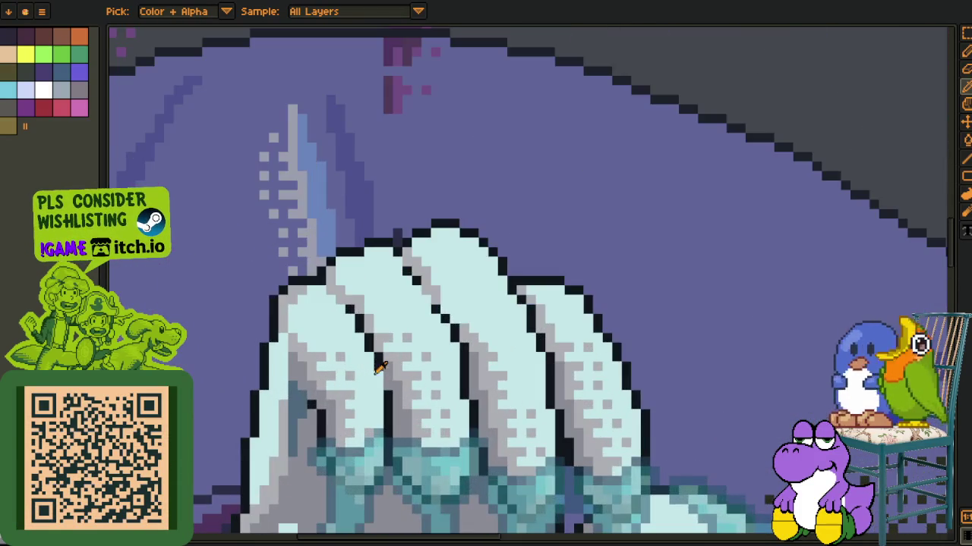
pyautogui.scroll(1, 364, 326)
pyautogui.scroll(1, 360, 342)
pyautogui.scroll(1, 357, 346)
pyautogui.scroll(2, 246, 334)
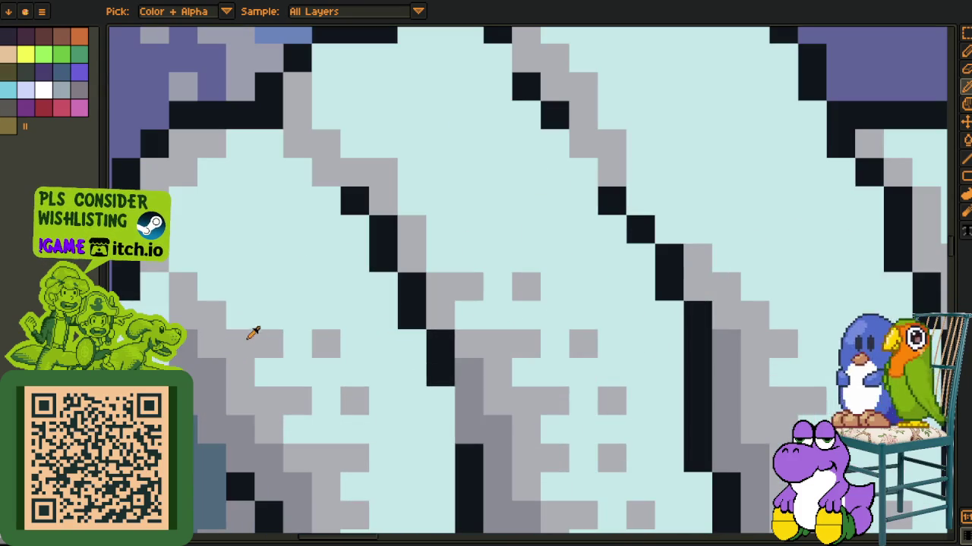
pyautogui.scroll(-3, 390, 367)
pyautogui.moveTo(382, 331); pyautogui.dragTo(414, 317)
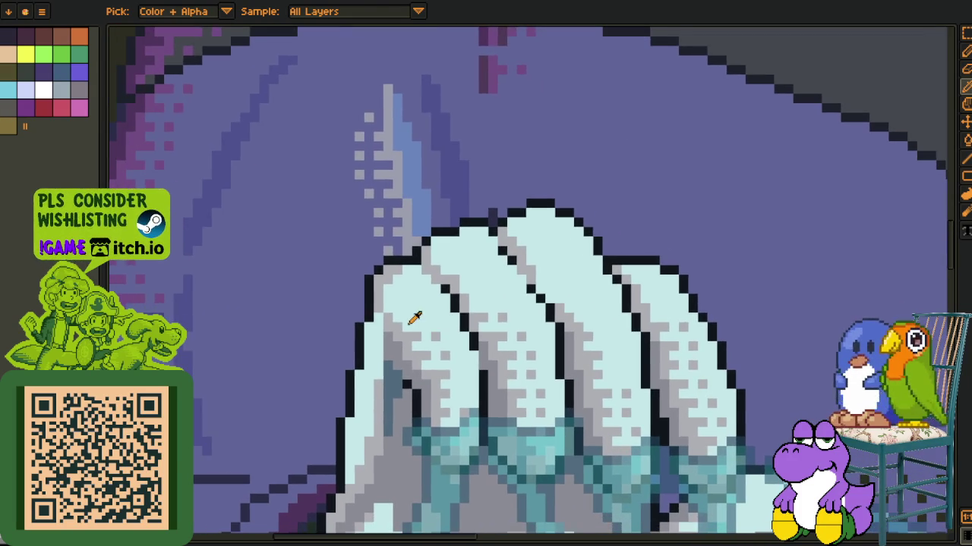
pyautogui.scroll(3, 430, 318)
pyautogui.scroll(2, 422, 343)
pyautogui.scroll(3, 416, 369)
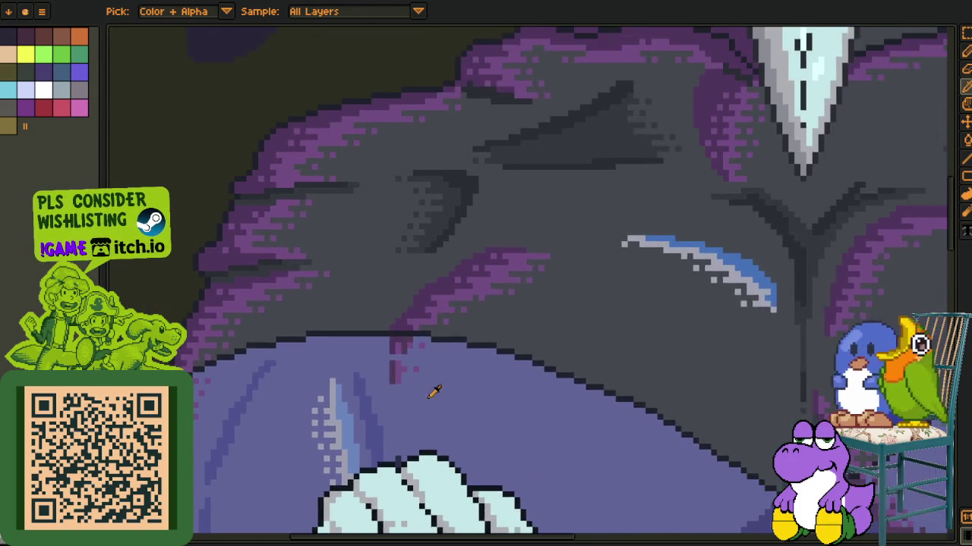
pyautogui.scroll(3, 401, 420)
pyautogui.scroll(-2, 536, 321)
pyautogui.scroll(-1, 466, 347)
pyautogui.scroll(3, 364, 206)
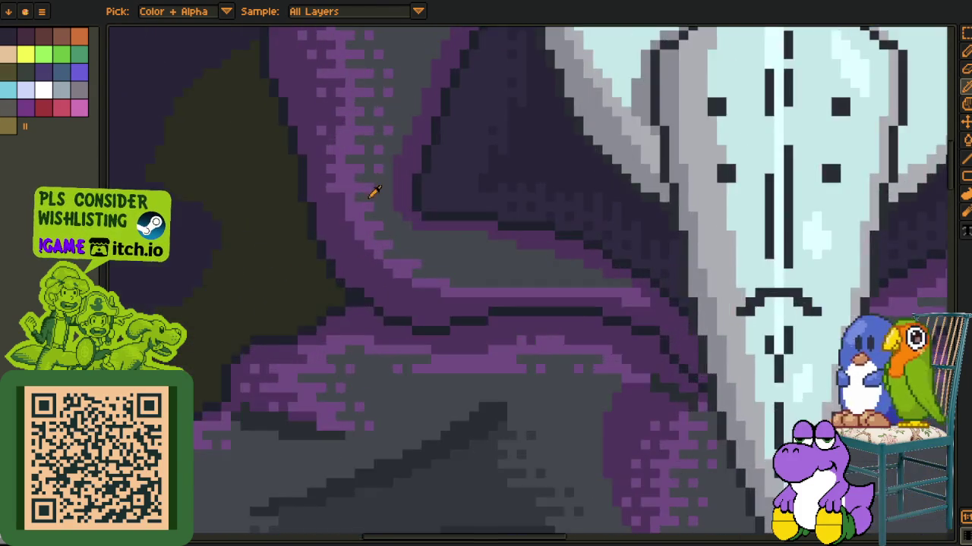
pyautogui.scroll(2, 356, 146)
pyautogui.scroll(1, 356, 146)
pyautogui.scroll(2, 369, 150)
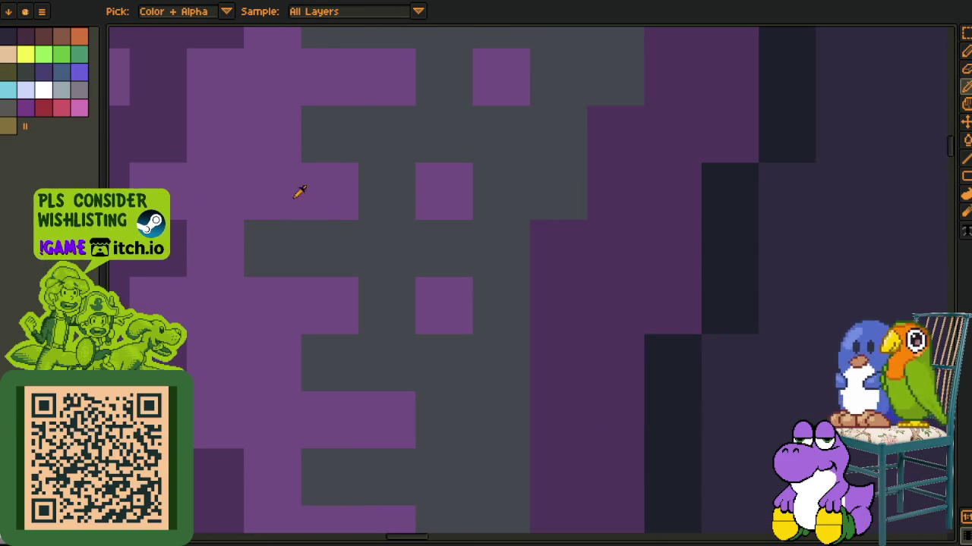
pyautogui.scroll(-2, 349, 167)
pyautogui.scroll(-2, 471, 186)
pyautogui.scroll(-1, 486, 227)
pyautogui.scroll(-1, 486, 300)
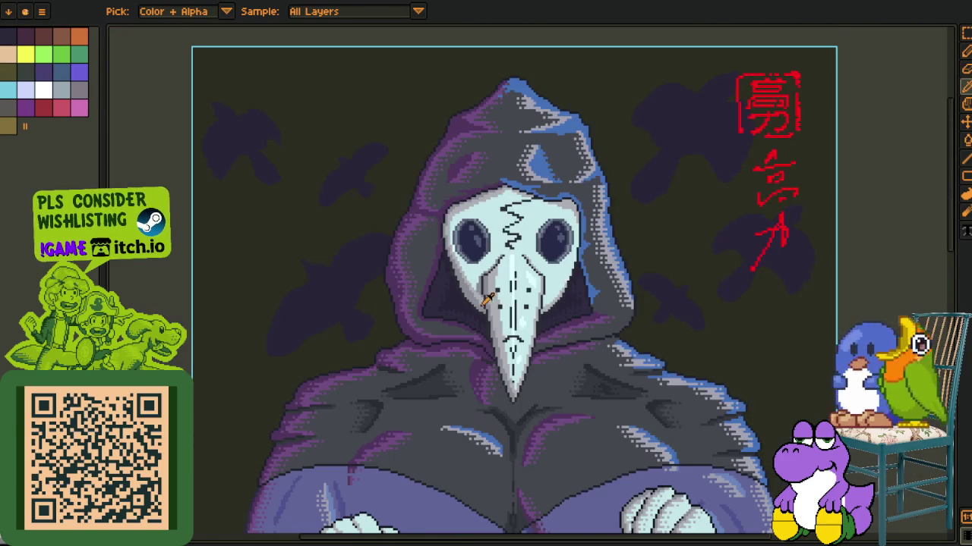
pyautogui.scroll(-1, 485, 299)
pyautogui.scroll(-3, 508, 364)
pyautogui.scroll(-3, 477, 410)
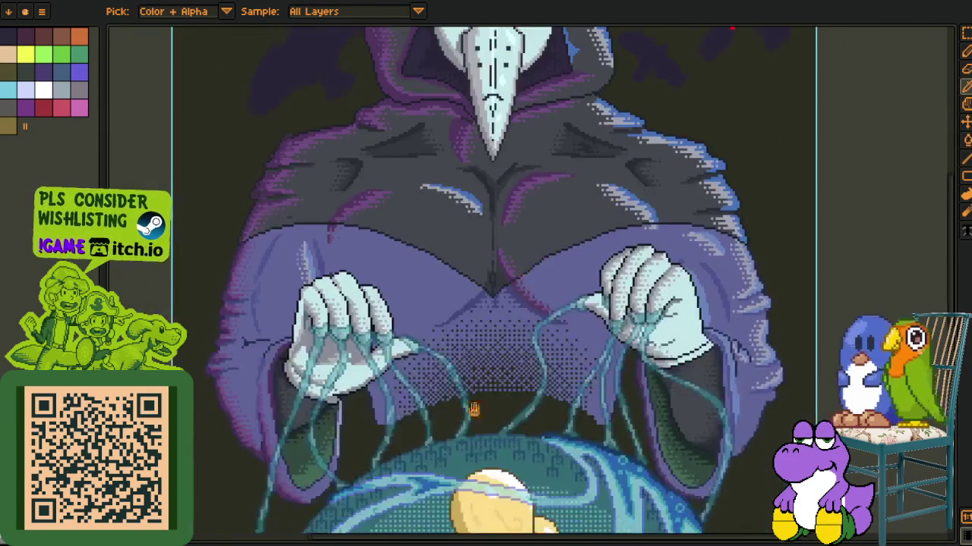
pyautogui.scroll(-4, 477, 408)
pyautogui.scroll(-1, 516, 326)
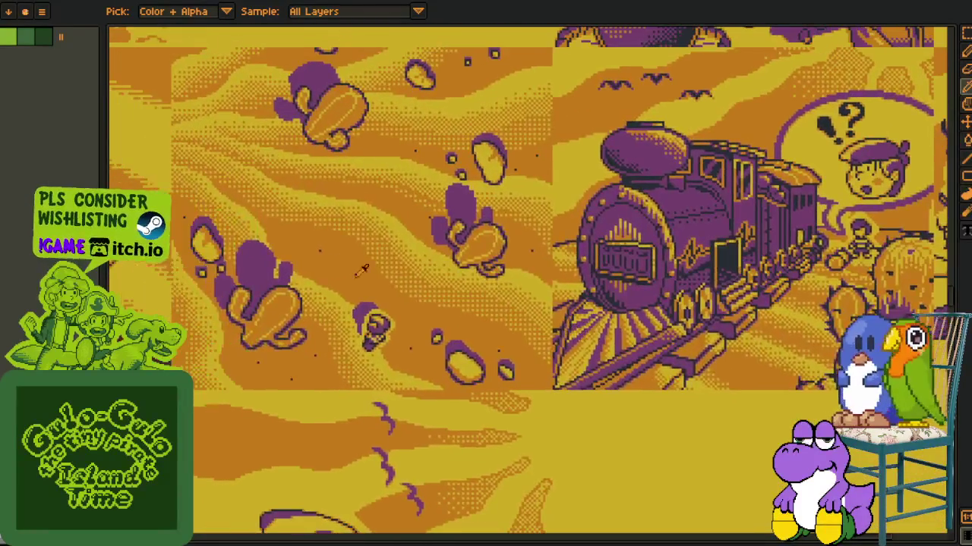
# - Zoom and pan the comic sheet through the lower panels to the coin-pile panel
pyautogui.scroll(-1, 450, 150)
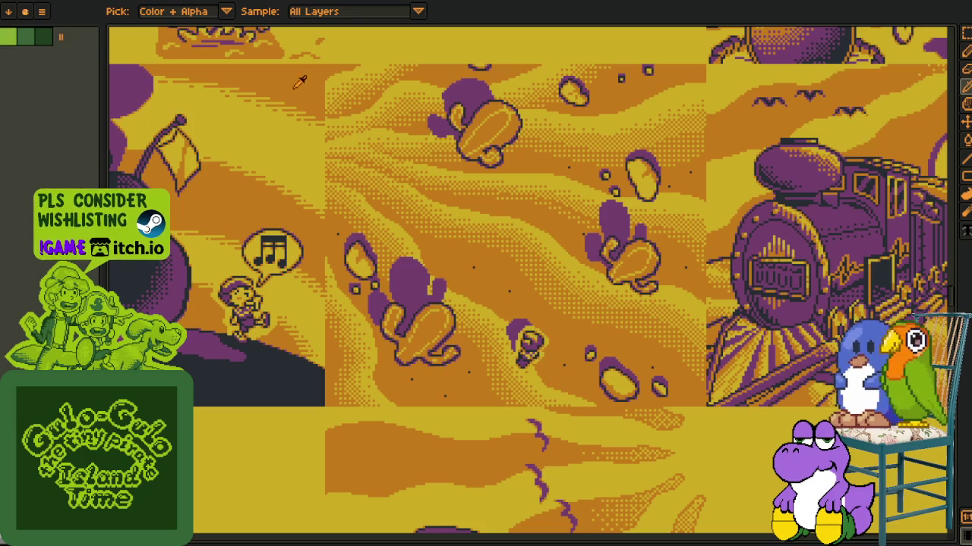
pyautogui.scroll(-1, 532, 282)
pyautogui.scroll(-2, 493, 304)
pyautogui.scroll(-2, 455, 326)
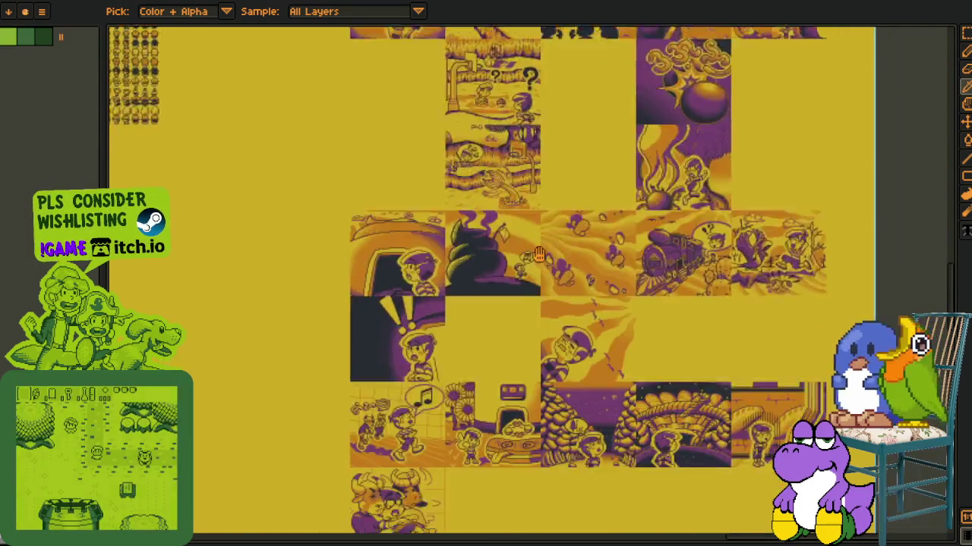
pyautogui.moveTo(410, 355); pyautogui.dragTo(444, 227)
pyautogui.scroll(2, 445, 228)
pyautogui.moveTo(457, 280); pyautogui.dragTo(458, 152)
pyautogui.scroll(2, 476, 326)
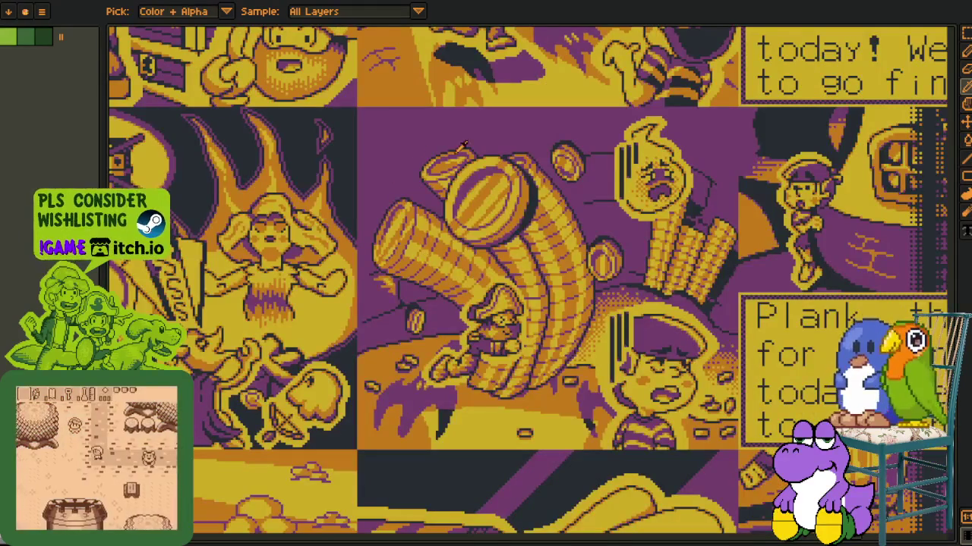
pyautogui.moveTo(523, 289); pyautogui.dragTo(463, 279)
pyautogui.scroll(2, 523, 311)
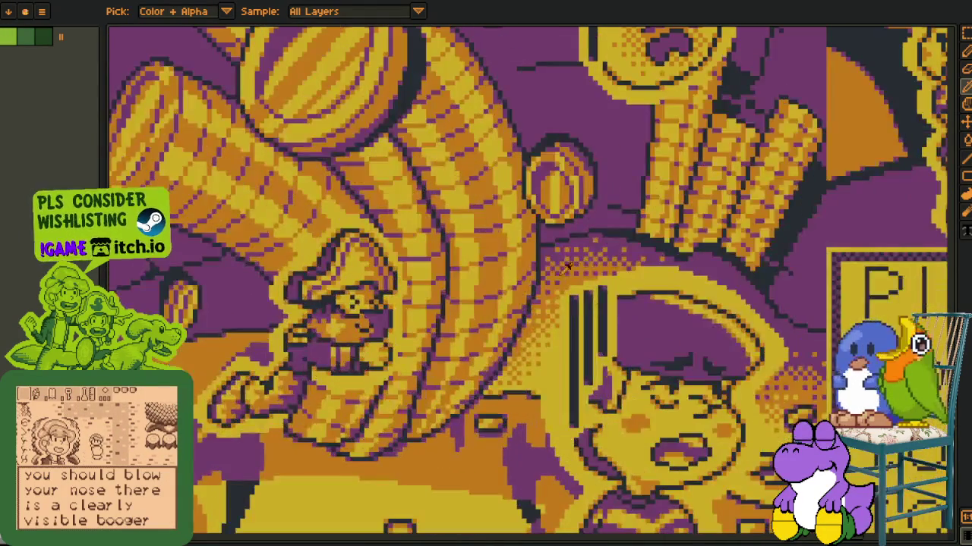
# - Move over to the bomb-explosion panel and zoom in on it
pyautogui.scroll(-1, 630, 270)
pyautogui.scroll(-1, 599, 282)
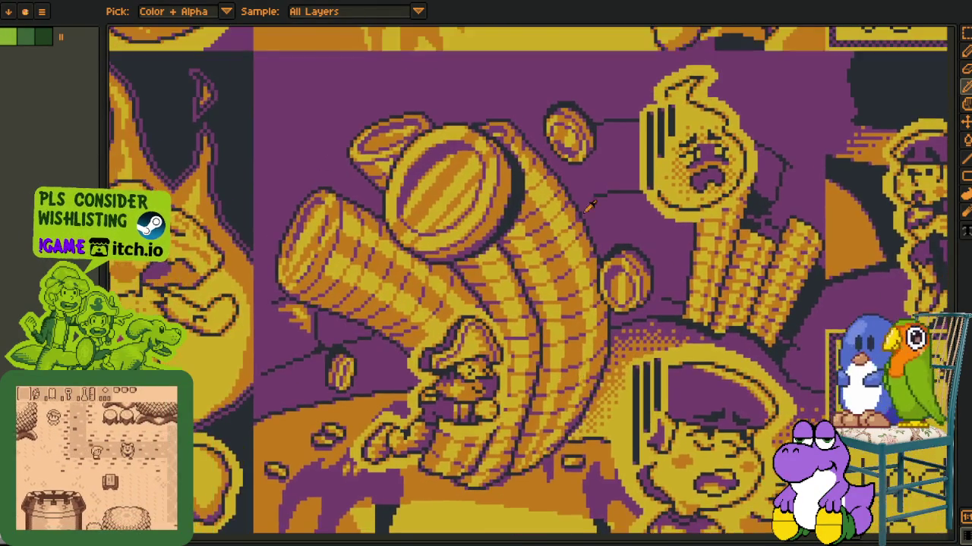
pyautogui.scroll(-1, 577, 294)
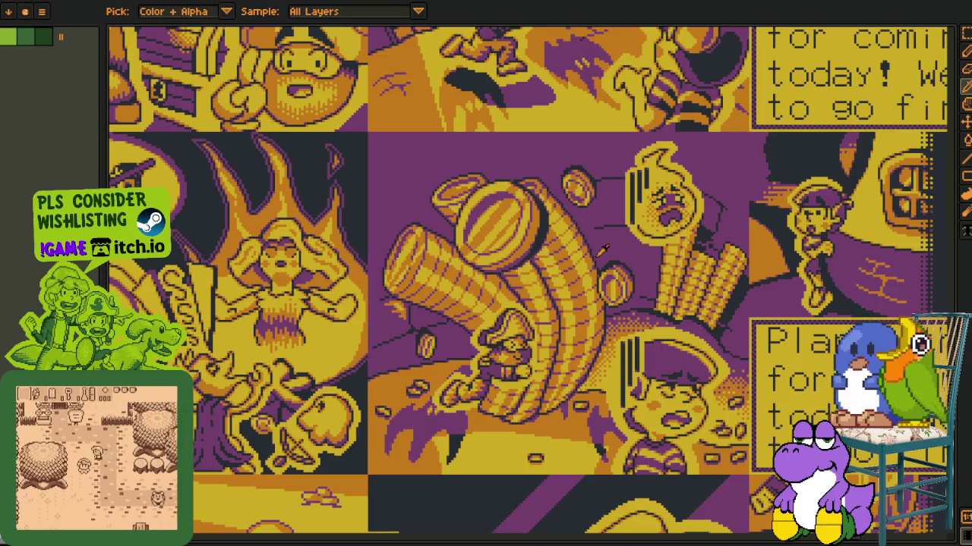
pyautogui.moveTo(603, 249); pyautogui.dragTo(400, 479)
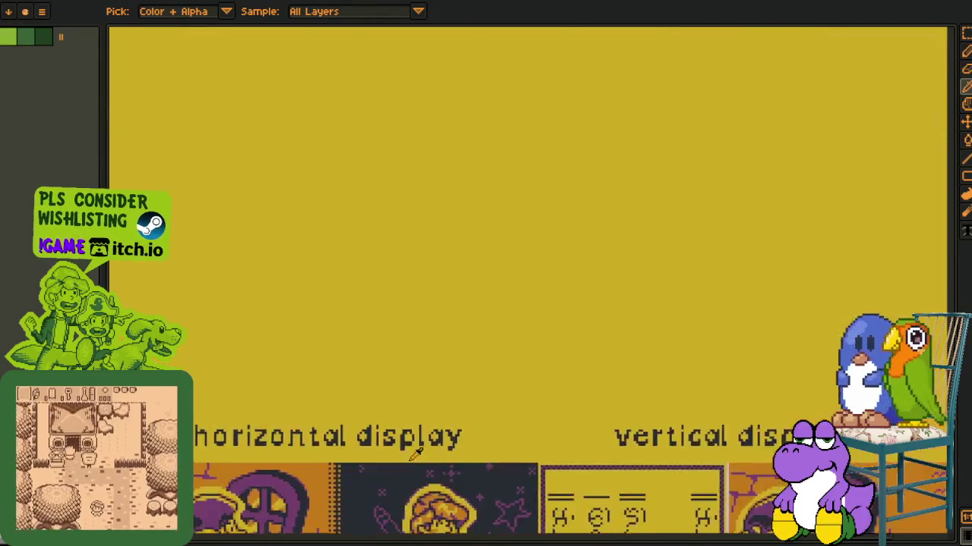
pyautogui.scroll(-2, 400, 479)
pyautogui.moveTo(470, 88)
pyautogui.mouseDown()
pyautogui.moveTo(396, 310)
pyautogui.moveTo(476, 238)
pyautogui.mouseUp()
pyautogui.scroll(3, 396, 310)
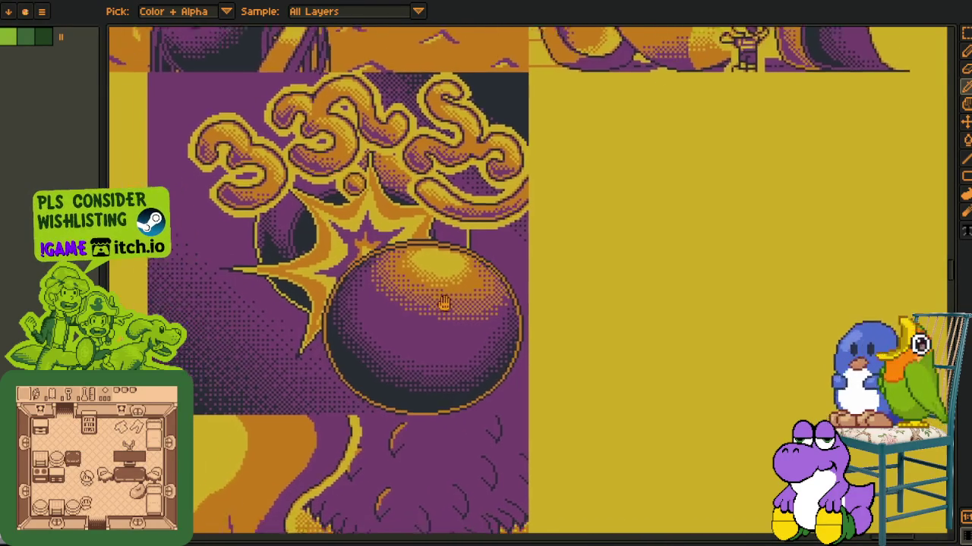
pyautogui.scroll(1, 476, 237)
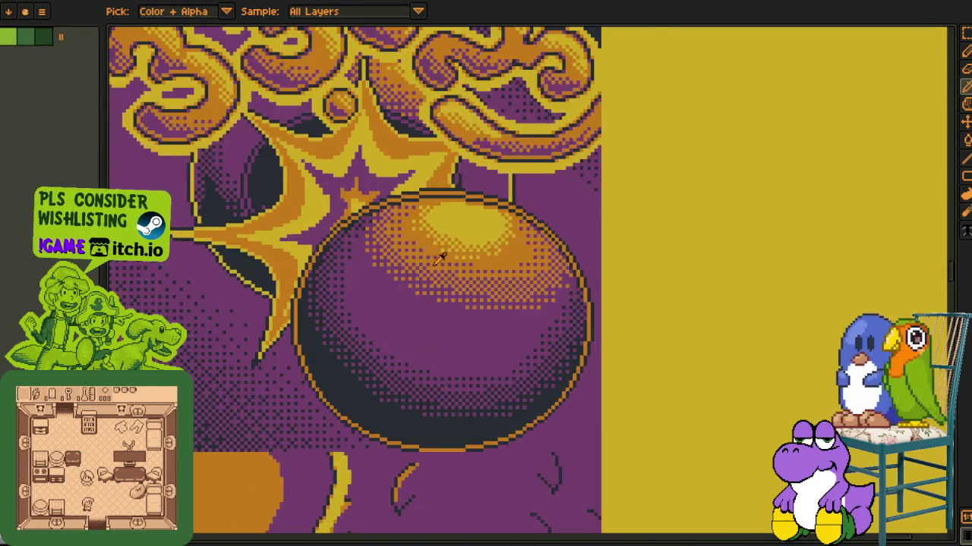
pyautogui.scroll(1, 441, 254)
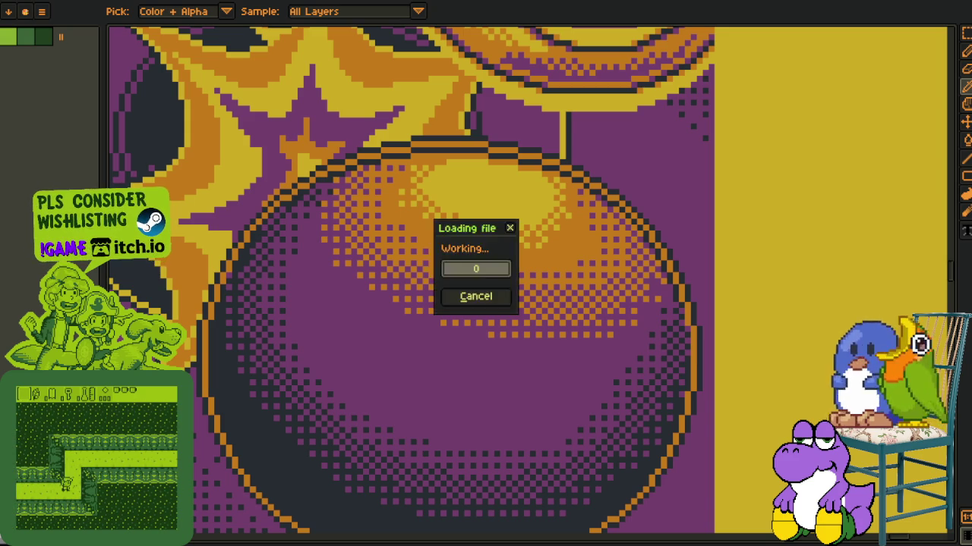
# - Marquee-select the middle bomb-explosion panel, restoring it after an accidental Delete
pyautogui.scroll(1, 564, 325)
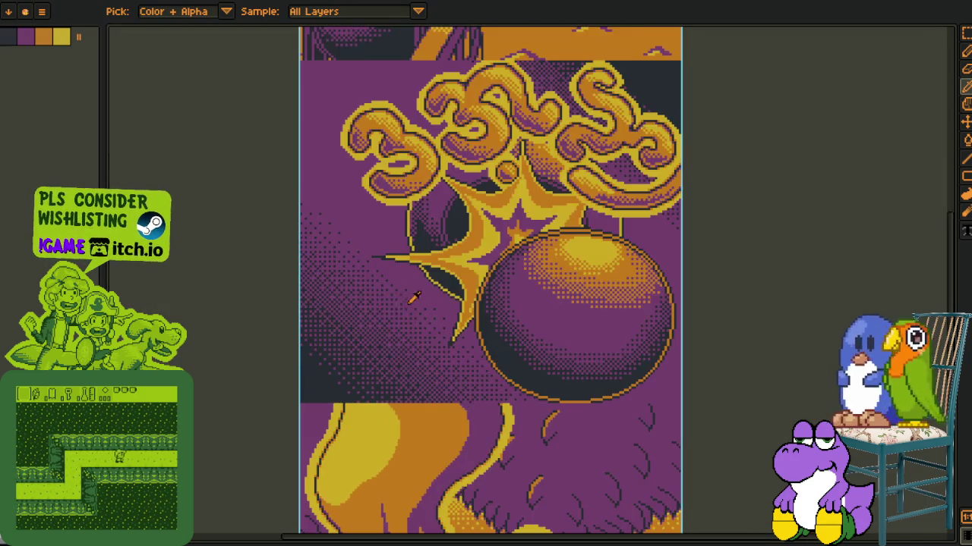
pyautogui.scroll(1, 315, 370)
pyautogui.press('m')
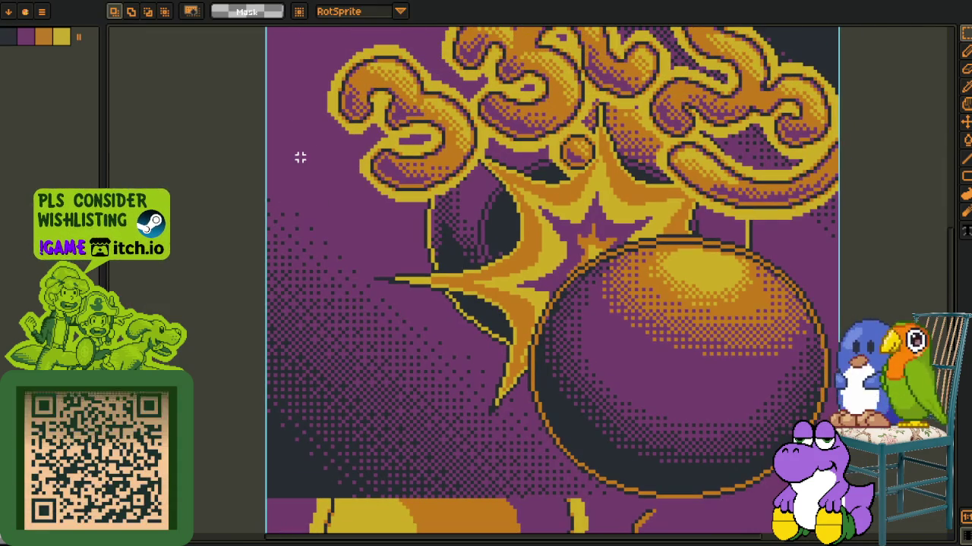
pyautogui.scroll(-1, 297, 157)
pyautogui.moveTo(282, 63); pyautogui.dragTo(676, 410)
pyautogui.scroll(1, 336, 379)
pyautogui.scroll(-1, 390, 381)
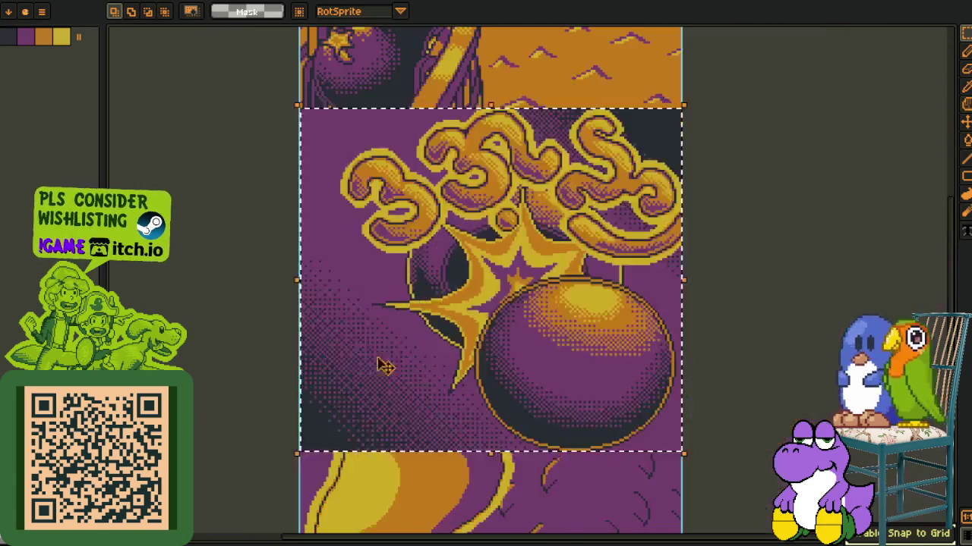
pyautogui.press('Delete')
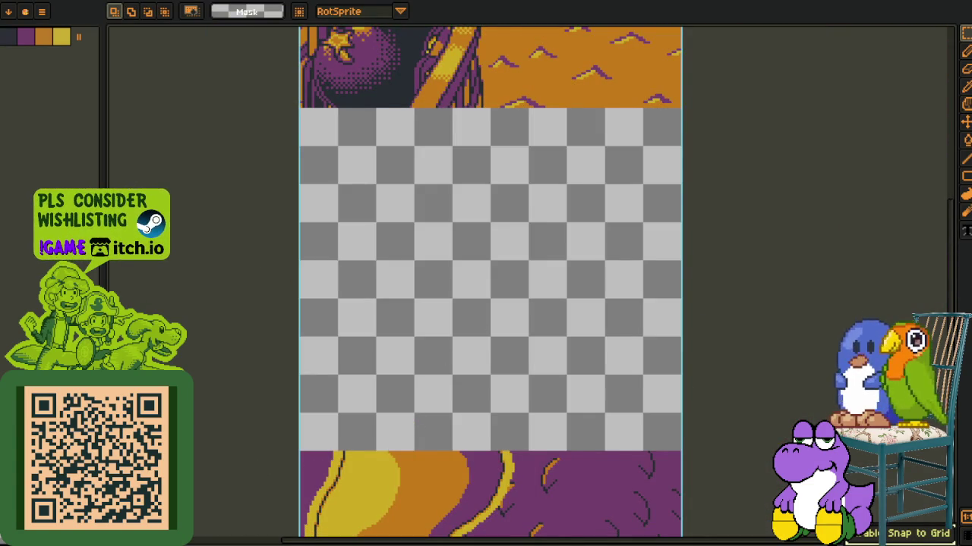
pyautogui.hotkey('ctrl', 'z')
# - Create a new 160×144 sprite, paste the bomb panel into it, and switch to it
pyautogui.hotkey('ctrl', 'n')
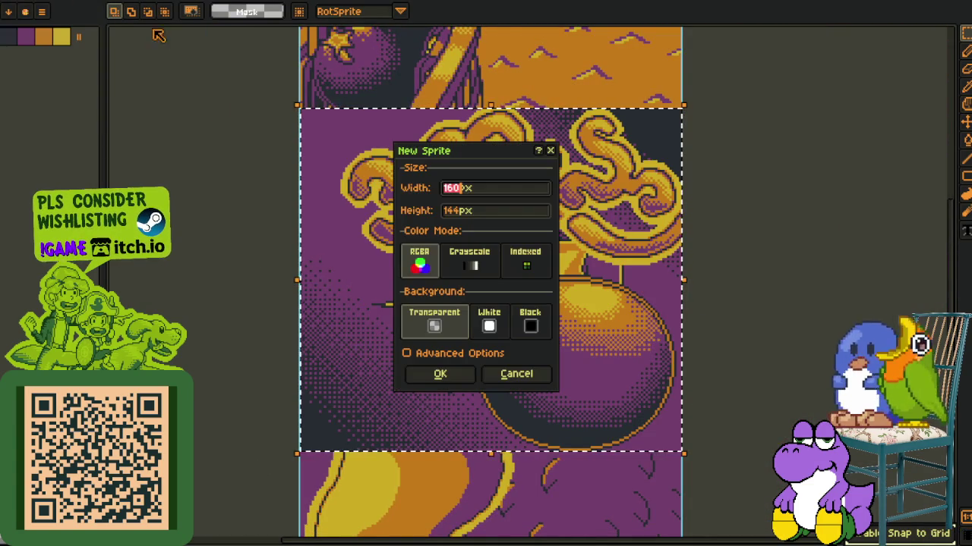
pyautogui.click(440, 374)
pyautogui.hotkey('ctrl', 'v')
pyautogui.hotkey('ctrl', 'Tab')
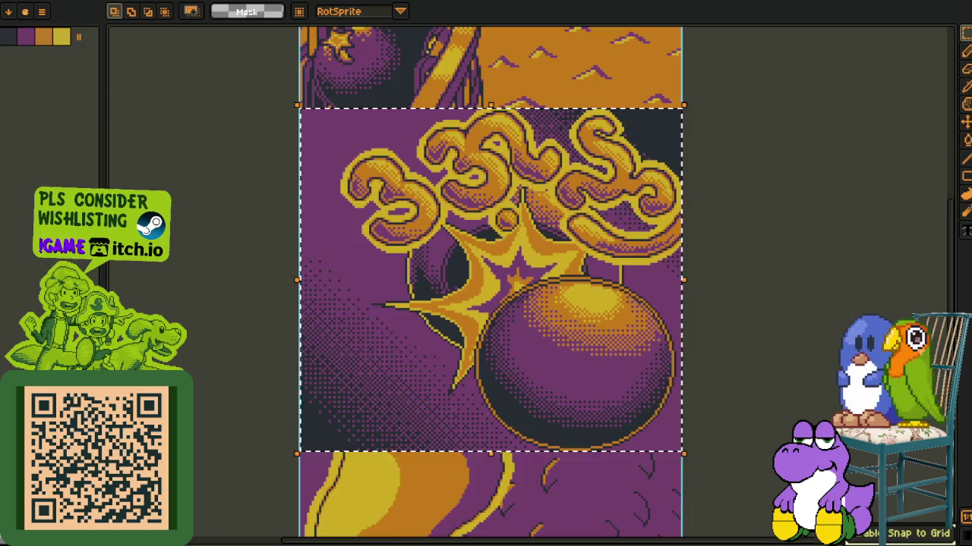
pyautogui.hotkey('ctrl', 'Tab')
pyautogui.scroll(2, 746, 224)
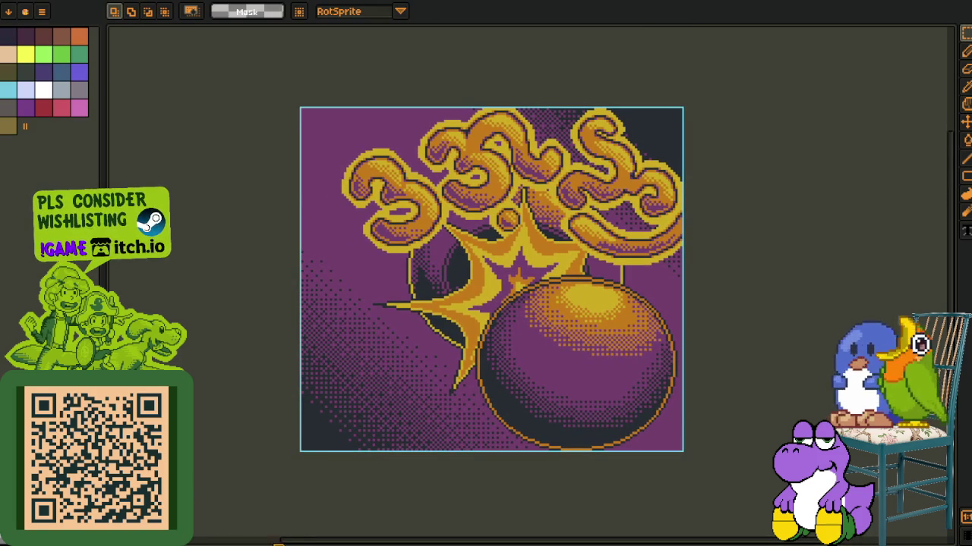
# - Add a new empty layer to the bomb sprite and hide the artwork, leaving a blank canvas
pyautogui.moveTo(300, 540); pyautogui.dragTo(322, 469)
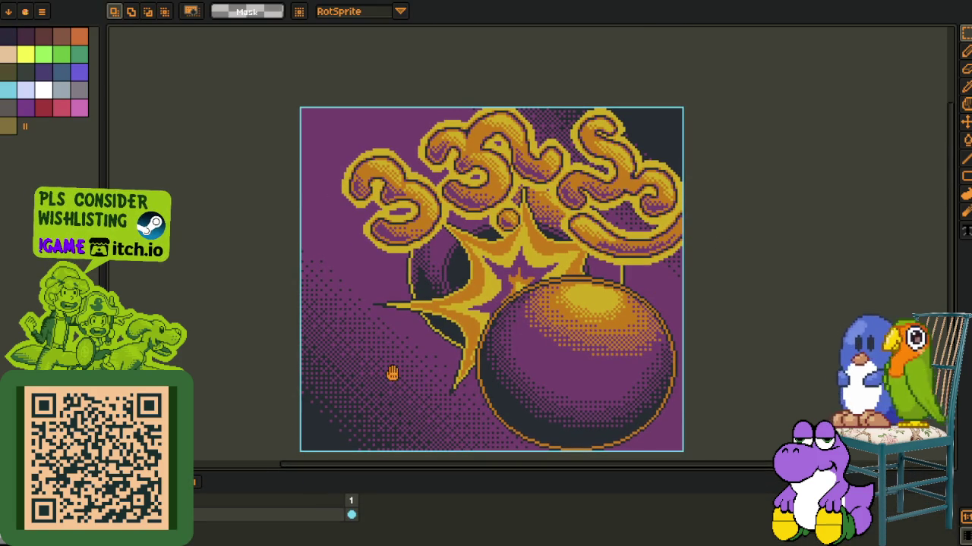
pyautogui.rightClick(193, 515)
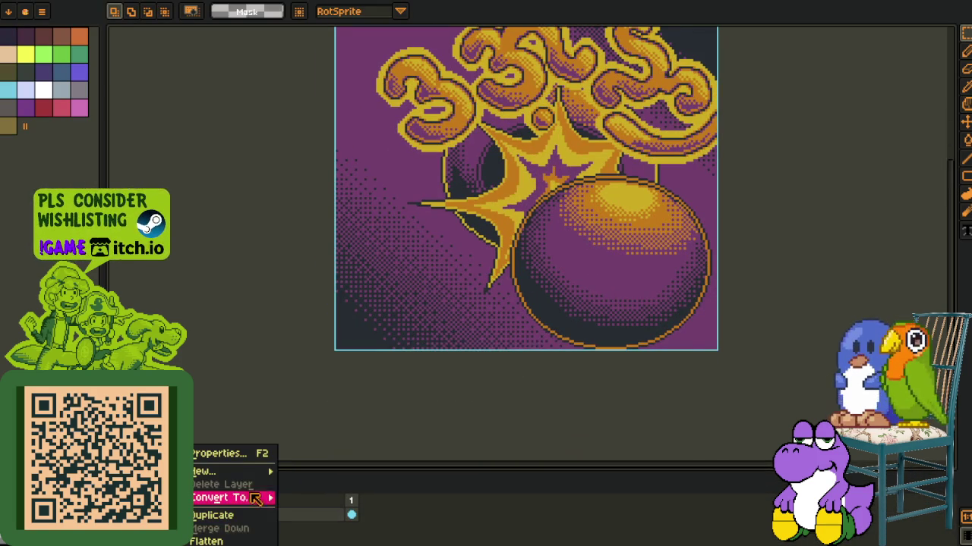
pyautogui.click(347, 468)
pyautogui.moveTo(446, 285); pyautogui.dragTo(294, 493)
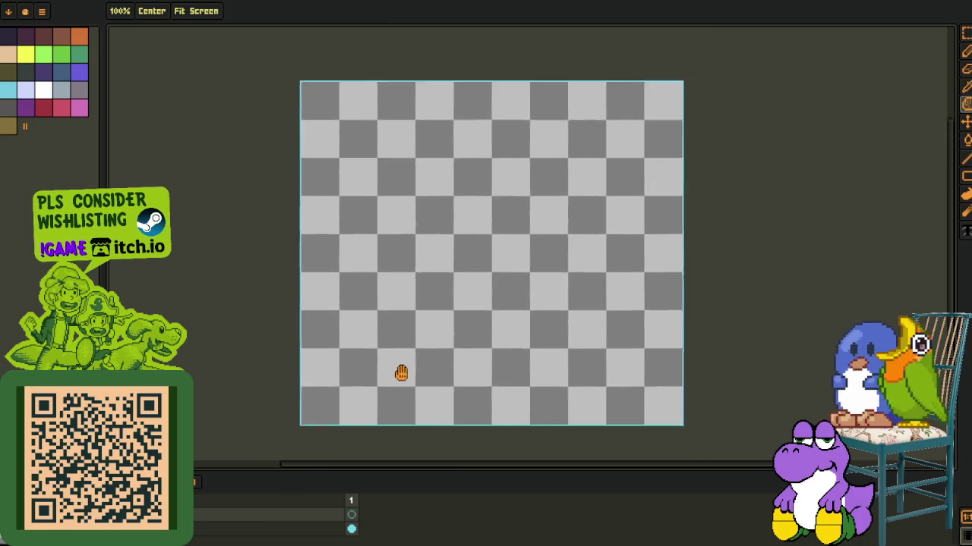
pyautogui.hotkey('ctrl', 'z')
pyautogui.moveTo(279, 446); pyautogui.dragTo(357, 301)
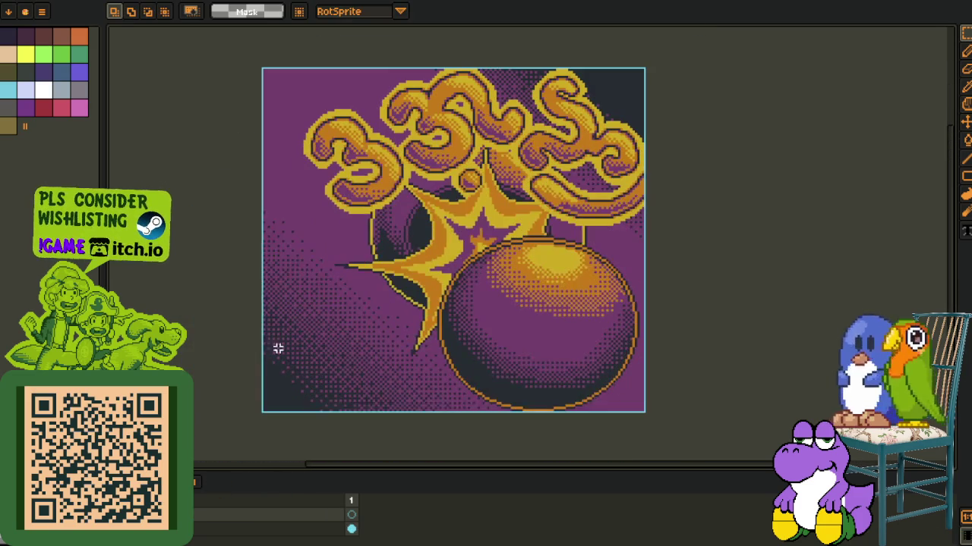
pyautogui.hotkey('ctrl', 'y')
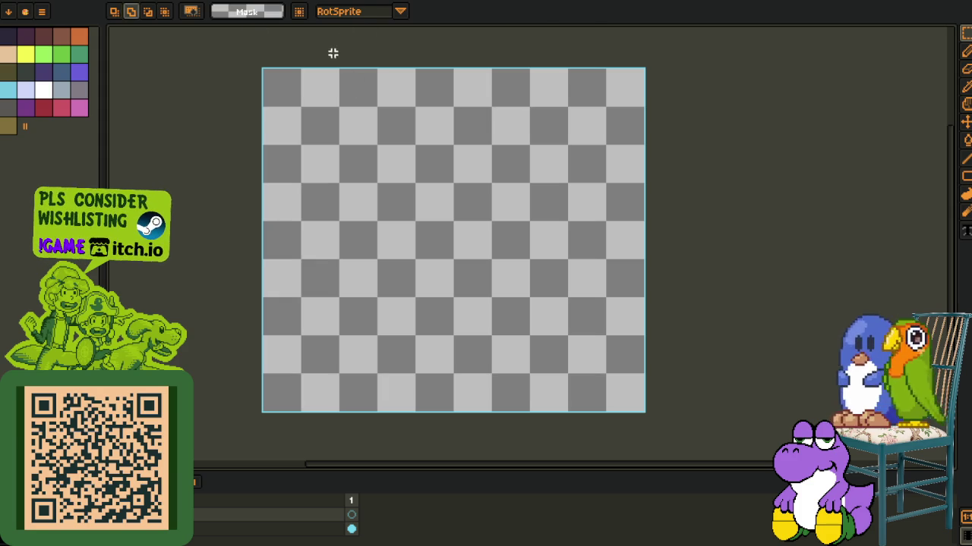
# - Set gradient dithering to Bayer Matrix 4x4 and drag two red-to-black test gradients
pyautogui.press('b')
pyautogui.scroll(1, 333, 69)
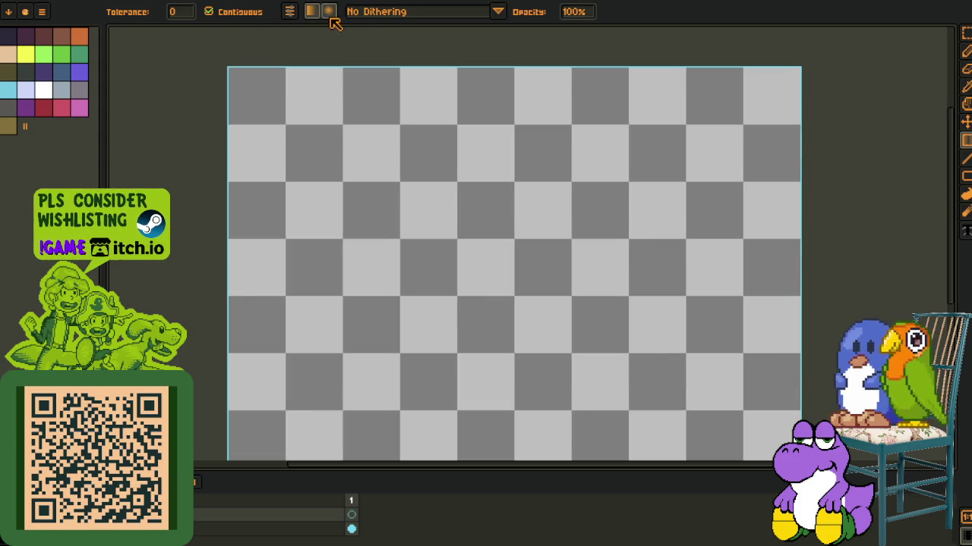
pyautogui.click(421, 14)
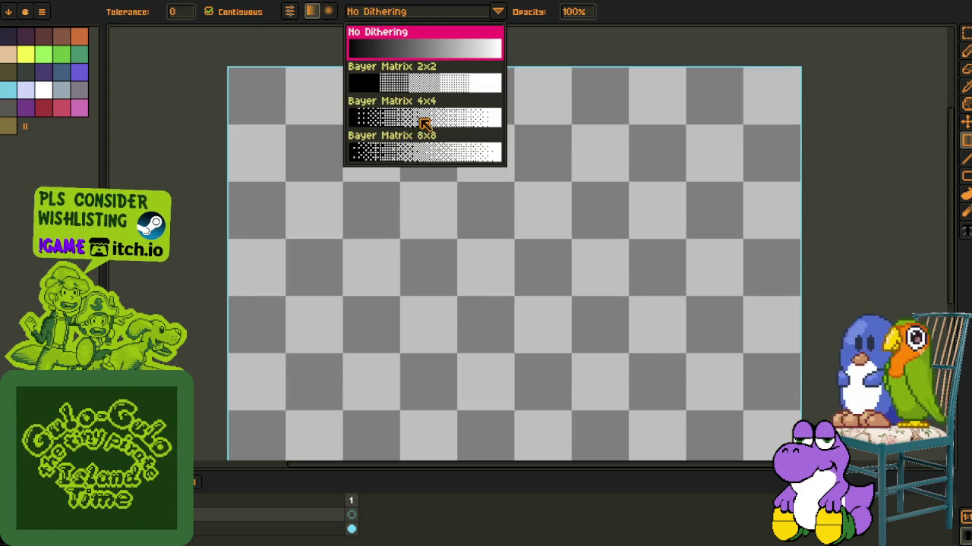
pyautogui.click(445, 116)
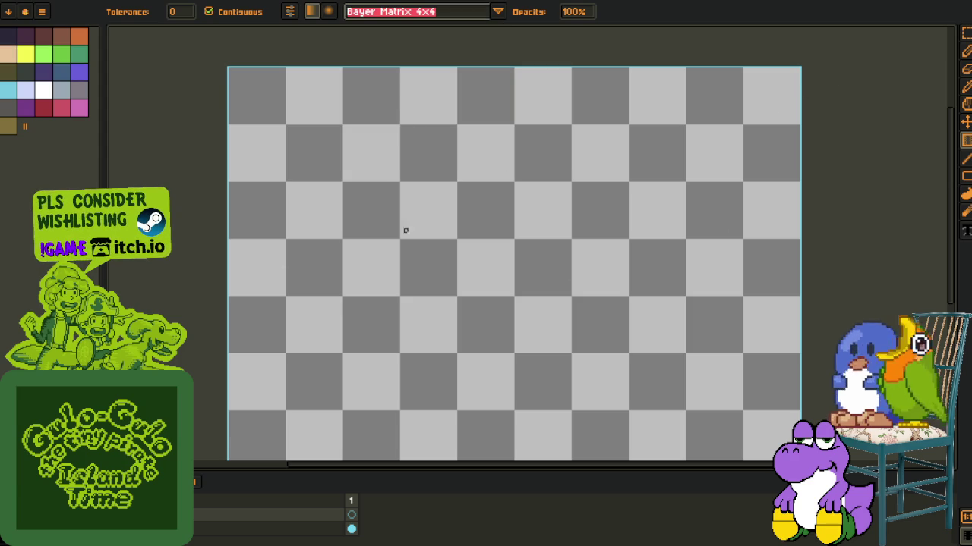
pyautogui.scroll(-3, 409, 222)
pyautogui.hscroll(-2, 408, 223)
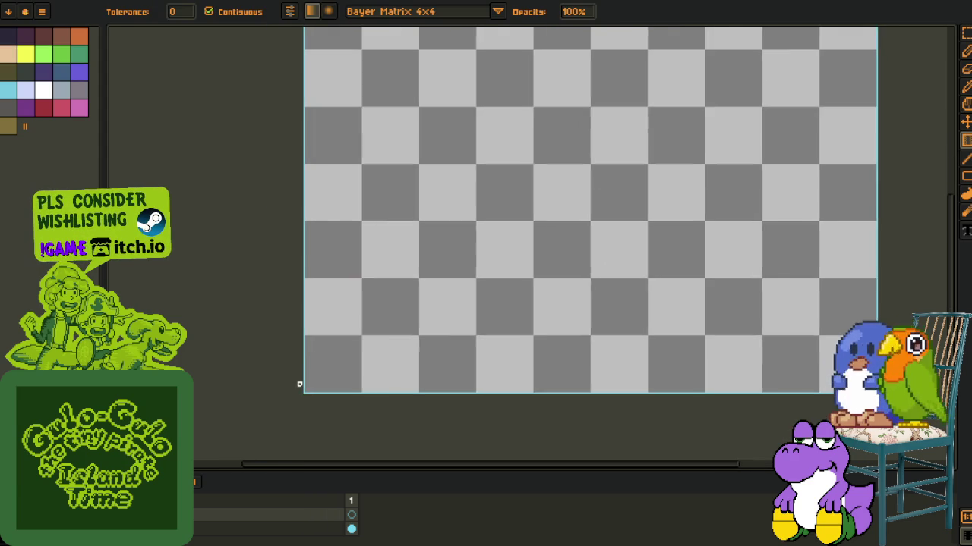
pyautogui.moveTo(297, 381)
pyautogui.mouseDown()
pyautogui.moveTo(538, 165)
pyautogui.moveTo(441, 309)
pyautogui.mouseUp()
pyautogui.moveTo(711, 61)
pyautogui.mouseDown()
pyautogui.moveTo(631, 167)
pyautogui.moveTo(558, 210)
pyautogui.mouseUp()
pyautogui.scroll(-3, 523, 235)
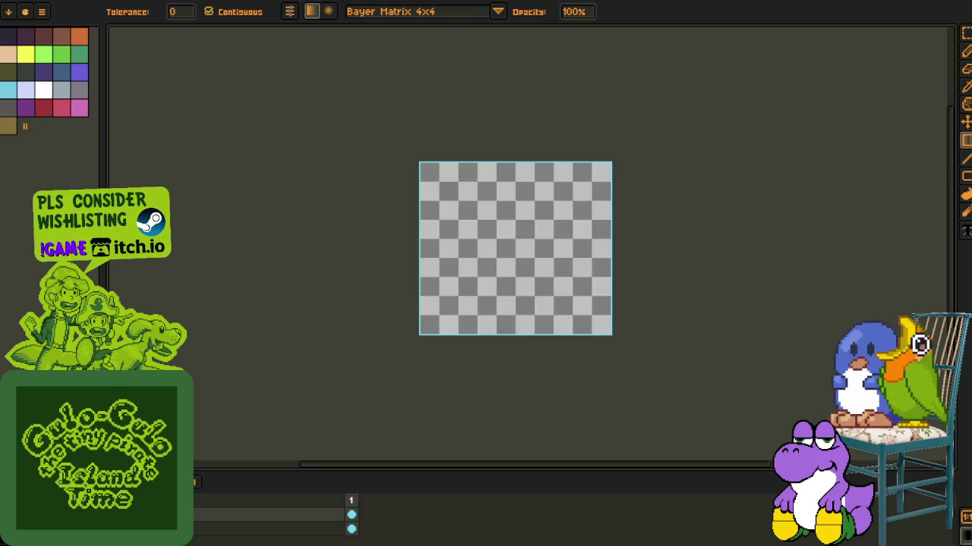
# - Hide the artwork again and fill the blank canvas with another dithered gradient
pyautogui.scroll(5, 502, 306)
pyautogui.scroll(-2, 502, 306)
pyautogui.moveTo(379, 265); pyautogui.dragTo(547, 209)
pyautogui.press('b')
pyautogui.press('o')
pyautogui.press('b')
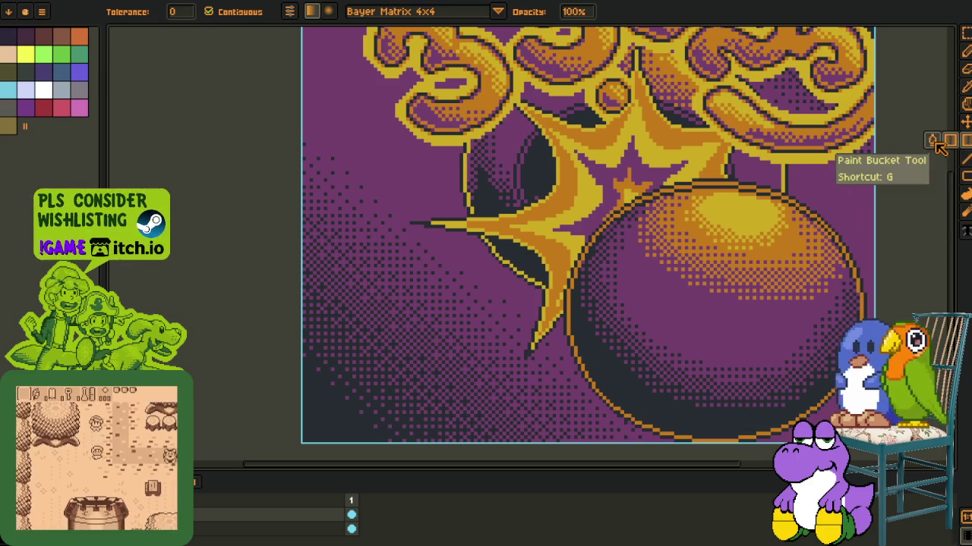
pyautogui.scroll(-3, 353, 121)
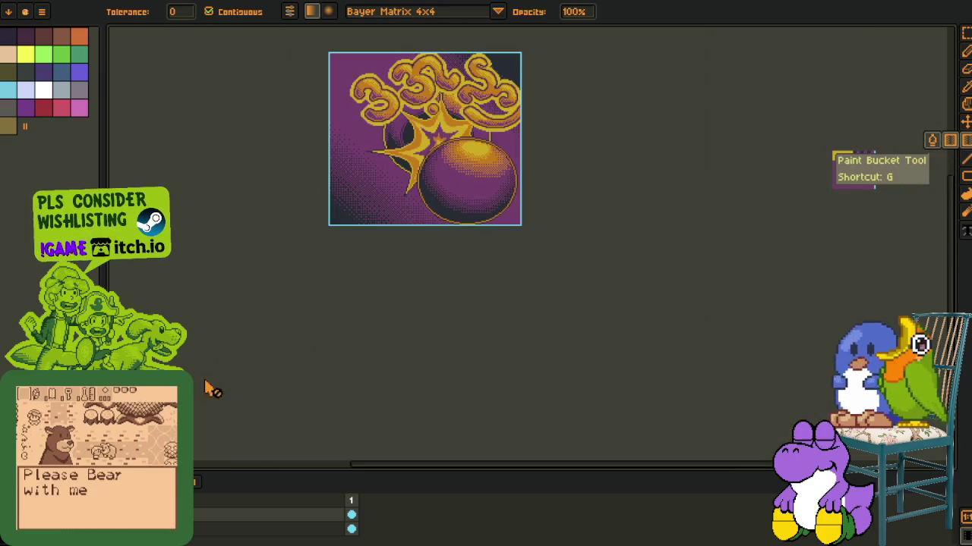
pyautogui.press('Delete')
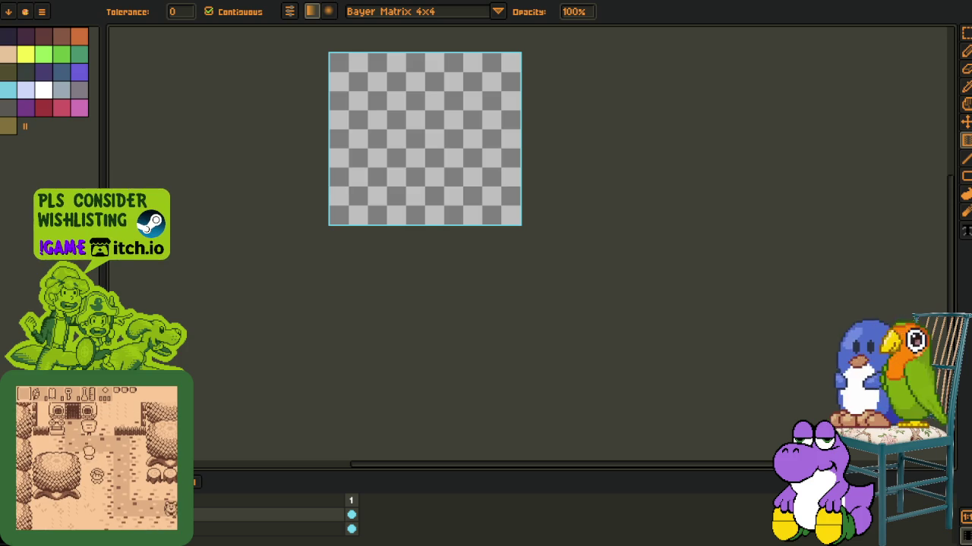
pyautogui.click(419, 212)
pyautogui.scroll(2, 425, 180)
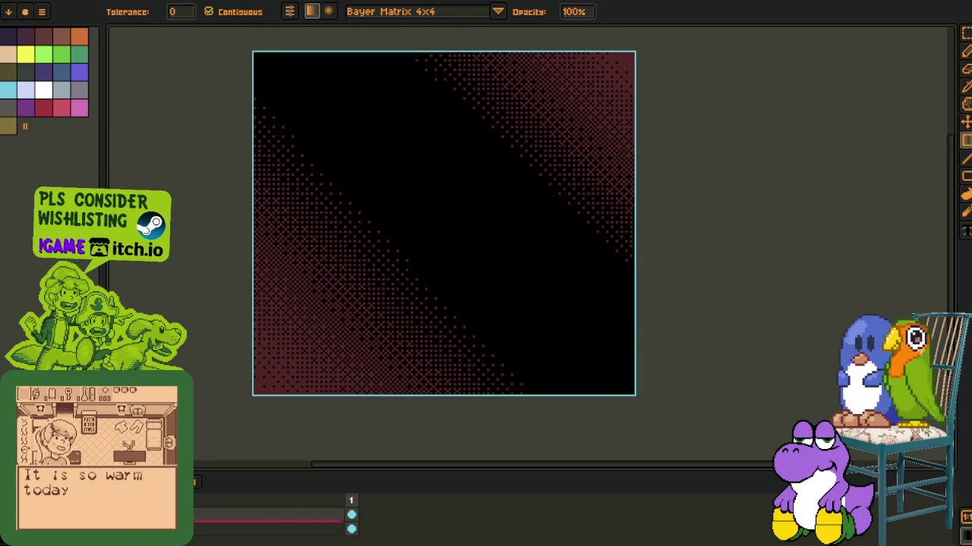
# - Delete the dithered test layer and marquee-select the gold highlight on the bomb
pyautogui.rightClick(205, 529)
pyautogui.click(219, 486)
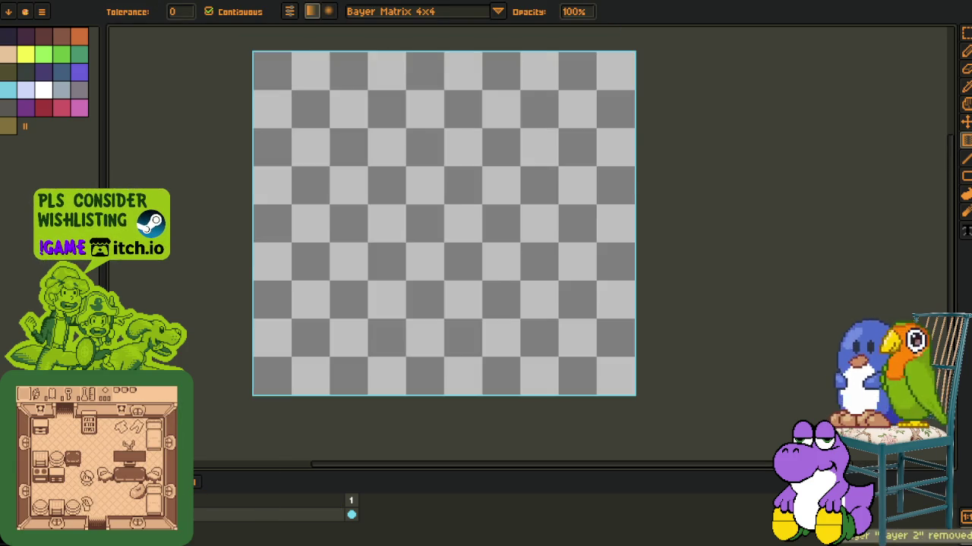
pyautogui.scroll(1, 622, 289)
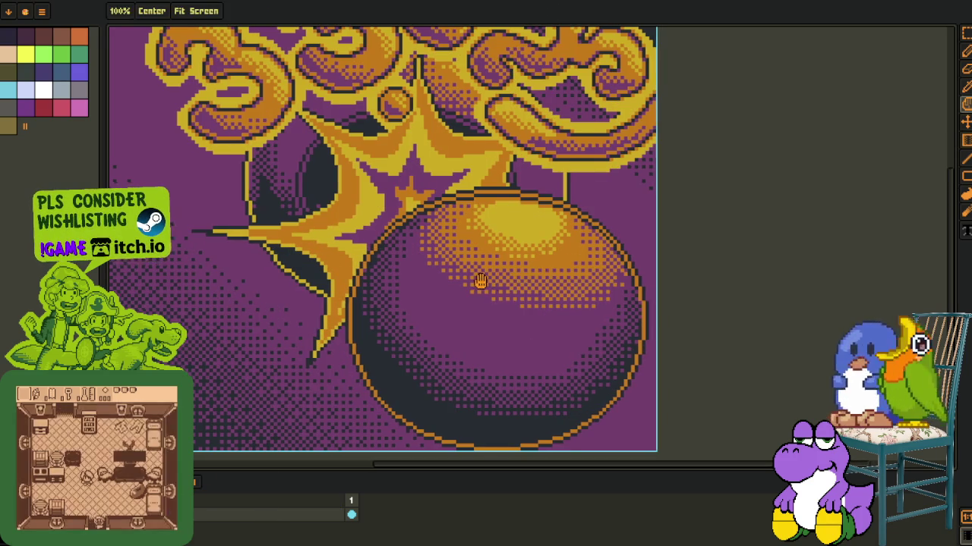
pyautogui.scroll(2, 482, 282)
pyautogui.scroll(1, 482, 211)
pyautogui.moveTo(441, 148); pyautogui.dragTo(725, 290)
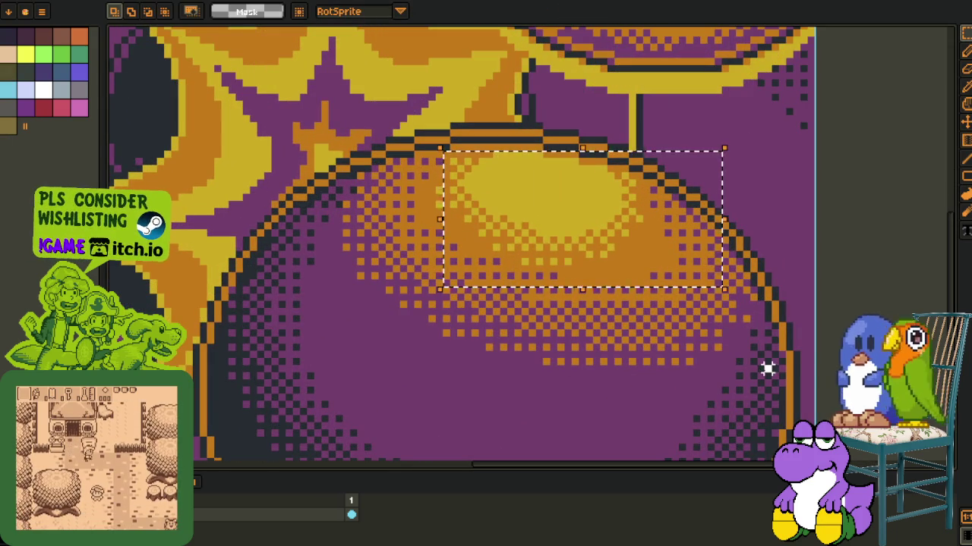
pyautogui.rightClick(247, 530)
pyautogui.moveTo(293, 471)
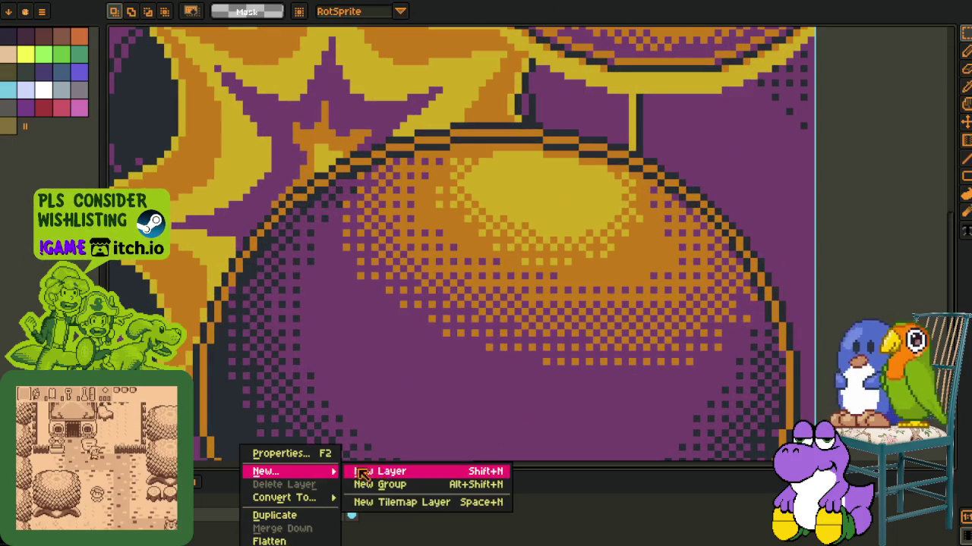
# - Add a new empty layer and eyedrop red as the drawing colour
pyautogui.click(384, 467)
pyautogui.scroll(-2, 525, 383)
pyautogui.scroll(1, 651, 369)
pyautogui.press('i')
pyautogui.press('b')
pyautogui.click(643, 316)
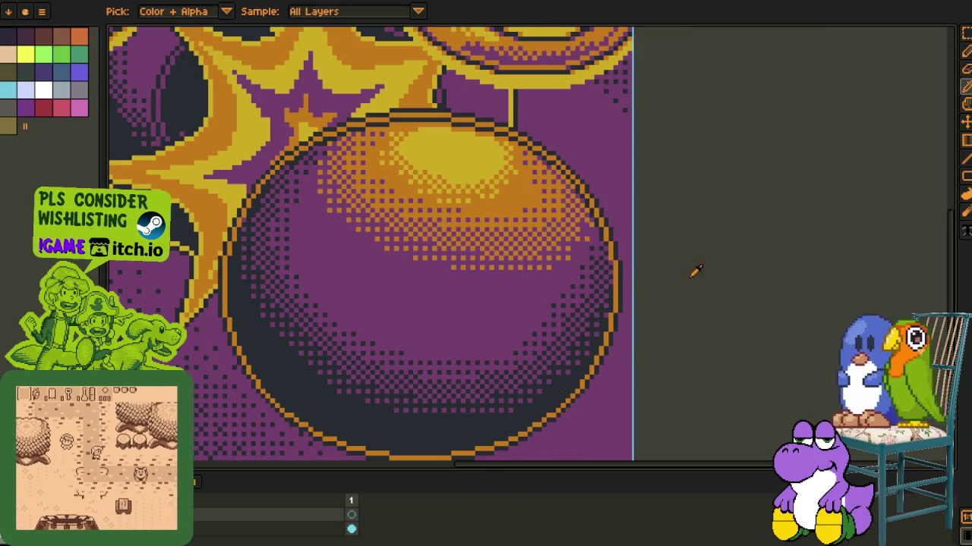
pyautogui.scroll(-5, 726, 267)
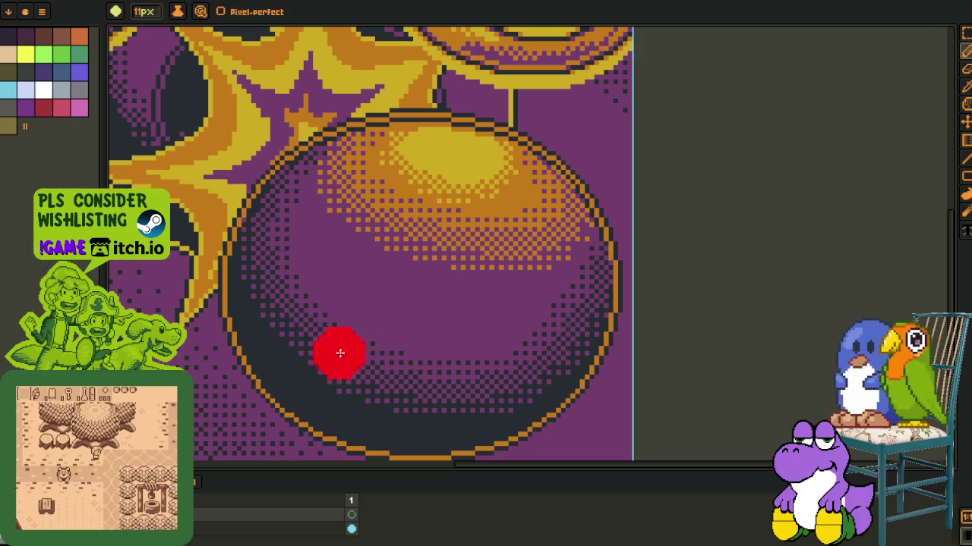
pyautogui.moveTo(342, 341); pyautogui.dragTo(359, 321)
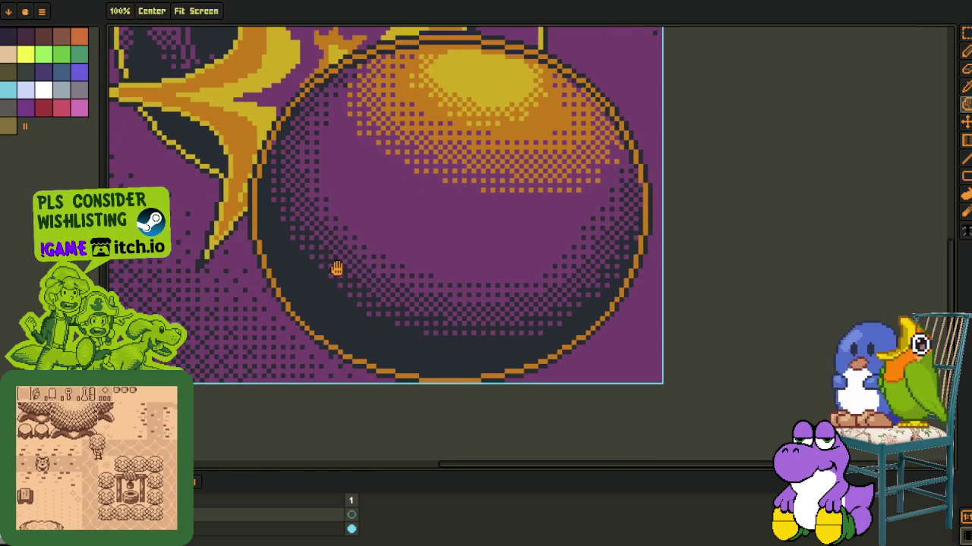
pyautogui.moveTo(375, 208); pyautogui.dragTo(347, 286)
pyautogui.scroll(1, 276, 221)
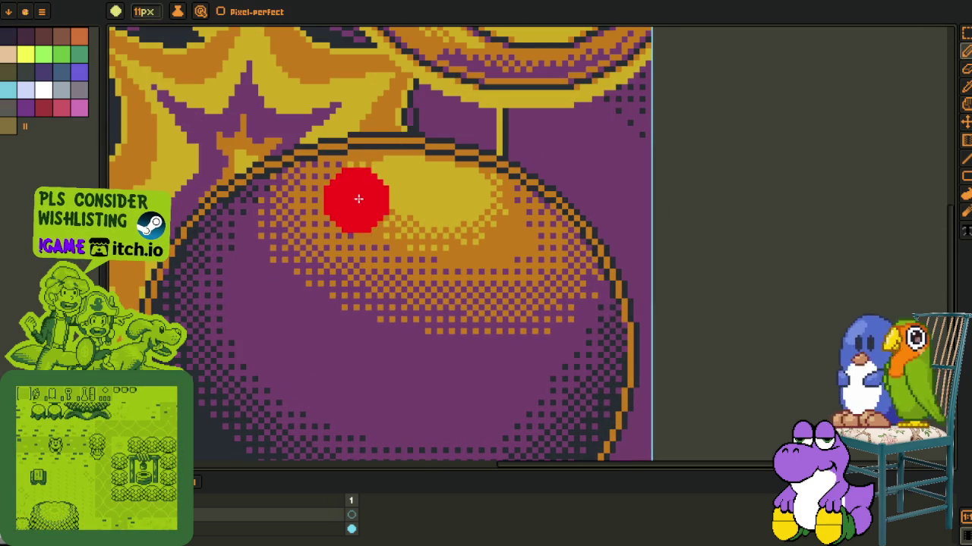
# - Draw a red ellipse around the gold highlight on the bomb's top
pyautogui.press('l')
pyautogui.moveTo(290, 134)
pyautogui.mouseDown()
pyautogui.moveTo(584, 339)
pyautogui.moveTo(592, 271)
pyautogui.mouseUp()
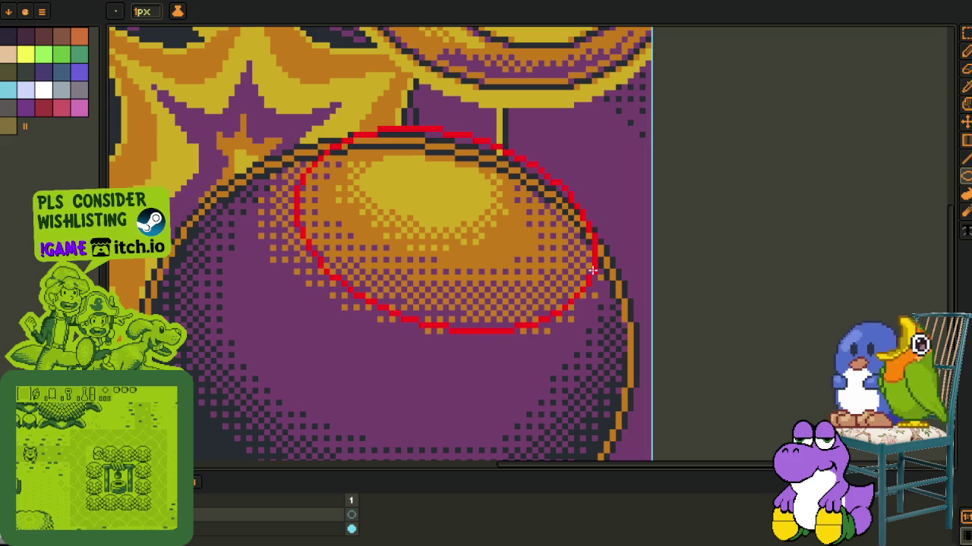
pyautogui.scroll(1, 341, 253)
pyautogui.scroll(1, 341, 253)
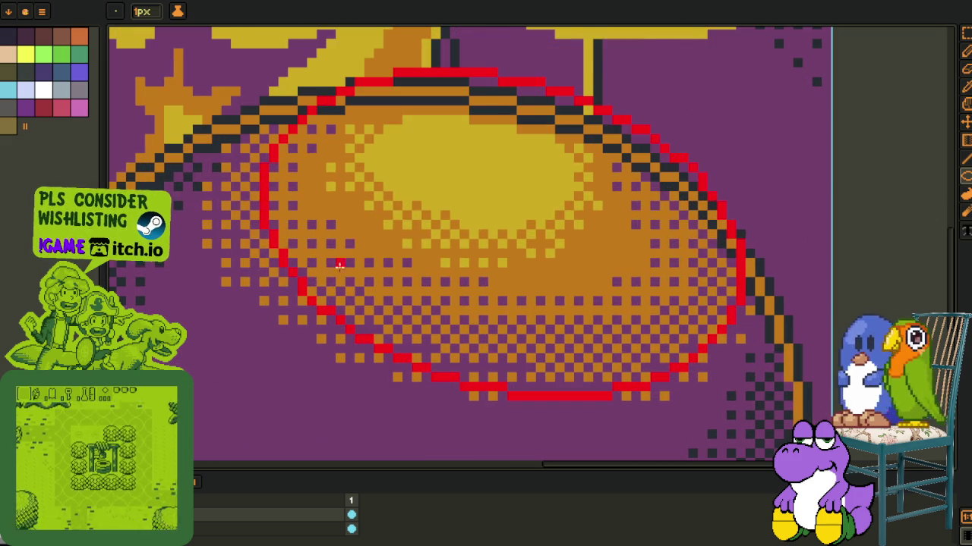
pyautogui.scroll(-1, 340, 252)
pyautogui.scroll(1, 327, 243)
pyautogui.scroll(3, 317, 234)
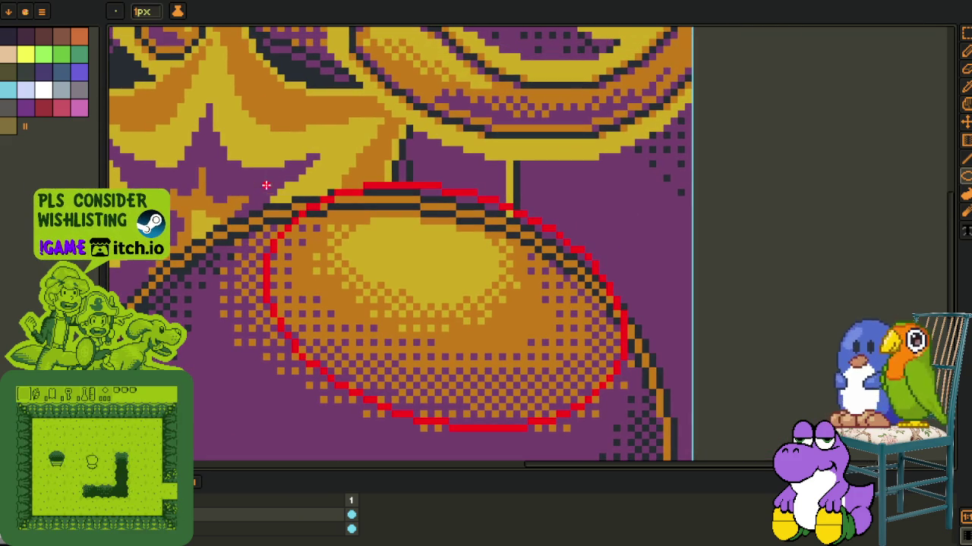
# - Marquee-select the area around the red ellipse and recentre the view on it
pyautogui.press('m')
pyautogui.moveTo(232, 162); pyautogui.dragTo(678, 413)
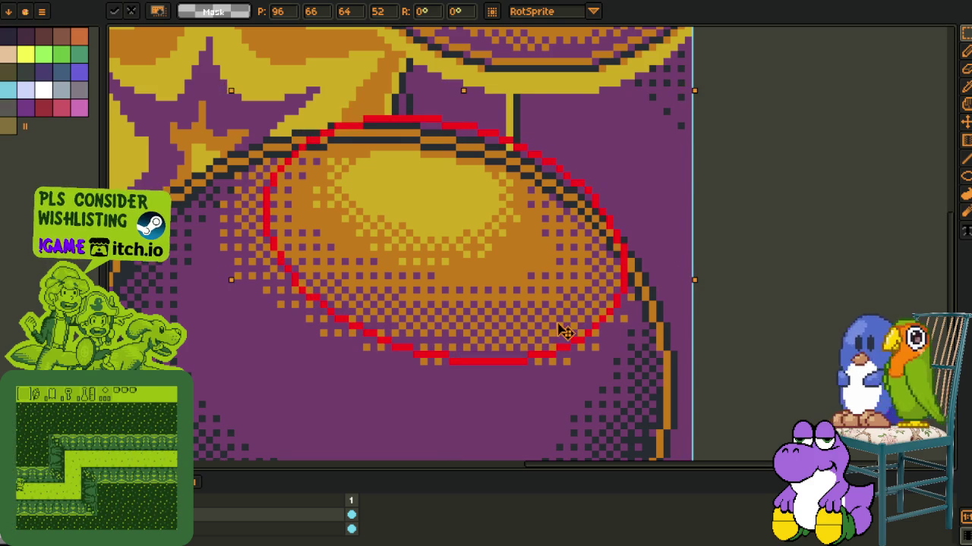
pyautogui.moveTo(325, 275); pyautogui.dragTo(518, 182)
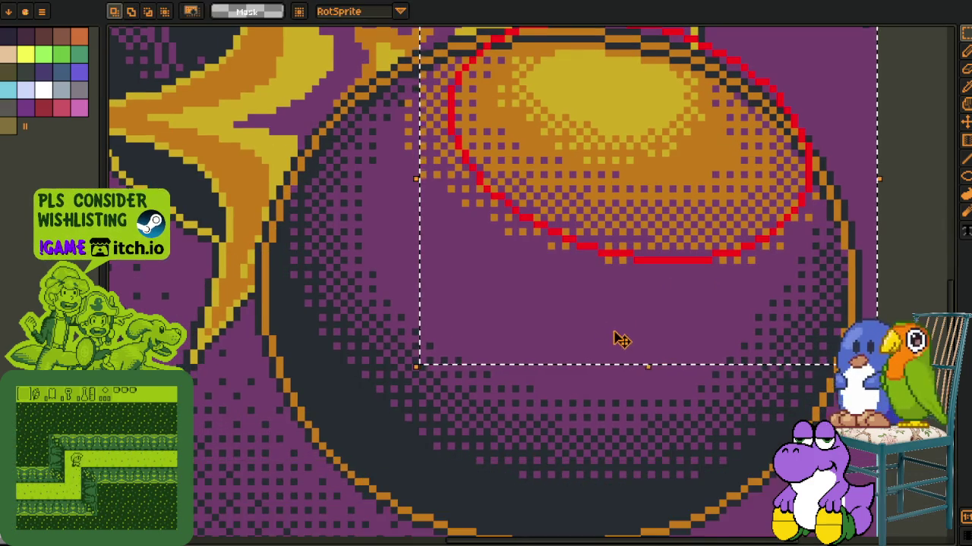
pyautogui.moveTo(532, 341); pyautogui.dragTo(499, 387)
pyautogui.scroll(-3, 499, 365)
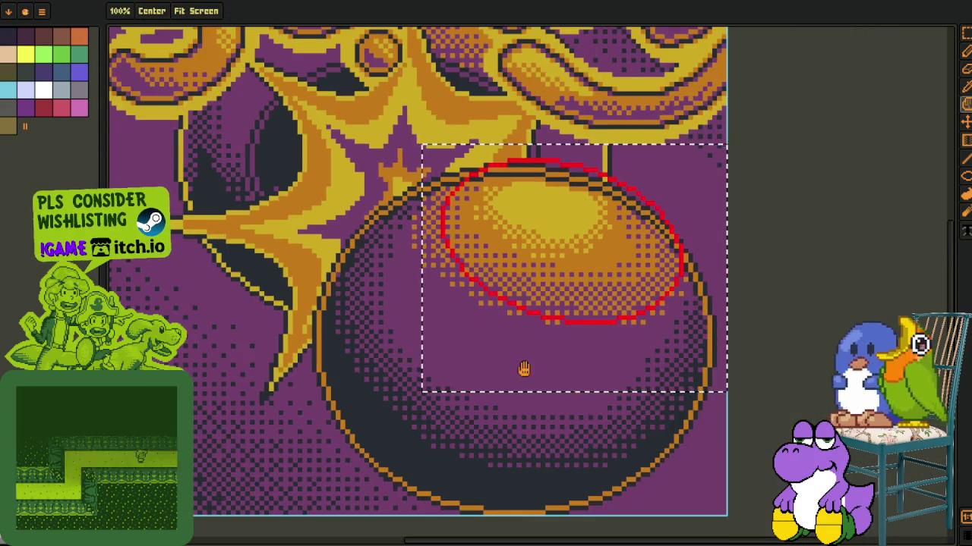
pyautogui.scroll(3, 581, 268)
pyautogui.moveTo(581, 268); pyautogui.dragTo(521, 260)
pyautogui.scroll(2, 521, 260)
pyautogui.scroll(1, 466, 329)
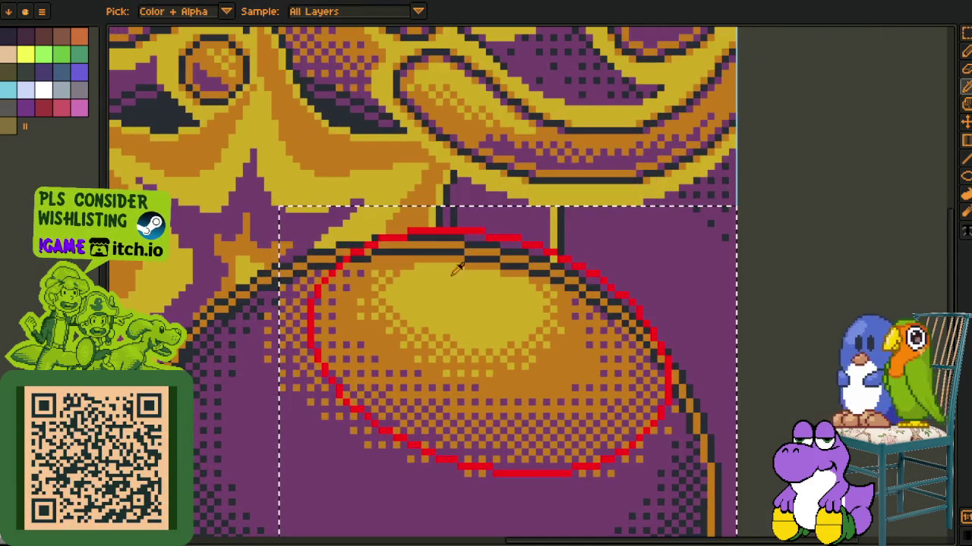
pyautogui.scroll(2, 327, 272)
# - Delete the red segment over the bomb's top edge and the upper-right red arc
pyautogui.moveTo(308, 286); pyautogui.dragTo(566, 152)
pyautogui.press('Delete')
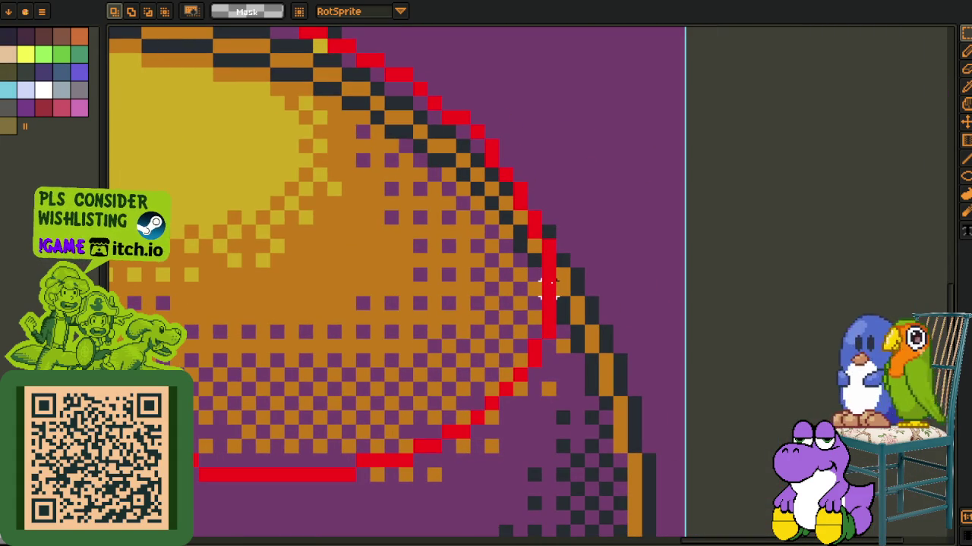
pyautogui.scroll(3, 547, 289)
pyautogui.moveTo(249, 65); pyautogui.dragTo(661, 369)
pyautogui.press('Delete')
pyautogui.scroll(-2, 579, 380)
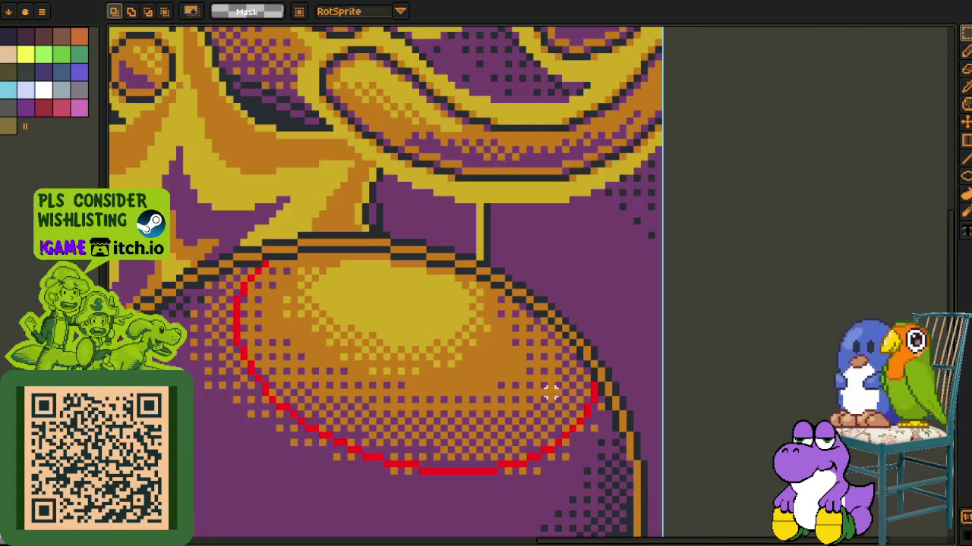
pyautogui.scroll(2, 473, 362)
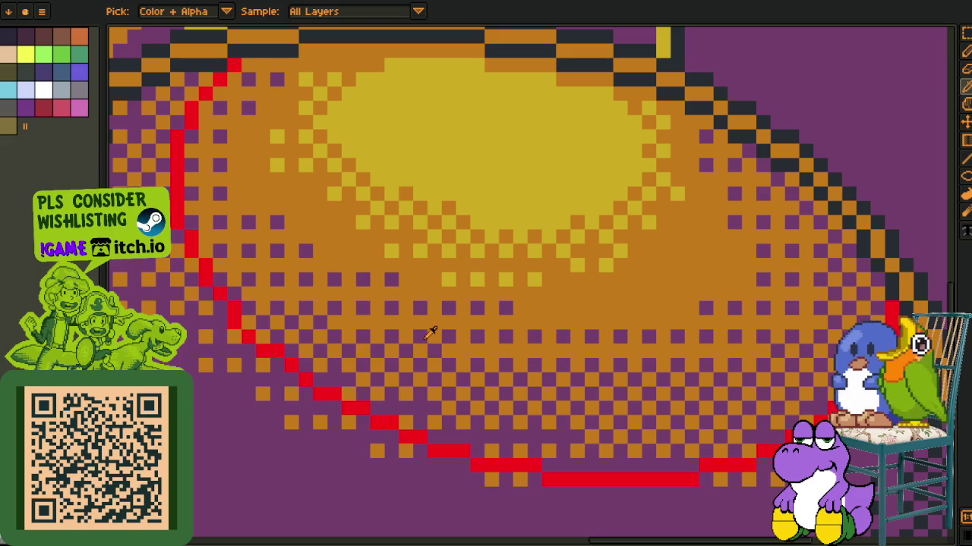
# - Try purple, yellow and orange fills around and inside the oval, undoing them
pyautogui.press('h')
pyautogui.click(429, 324)
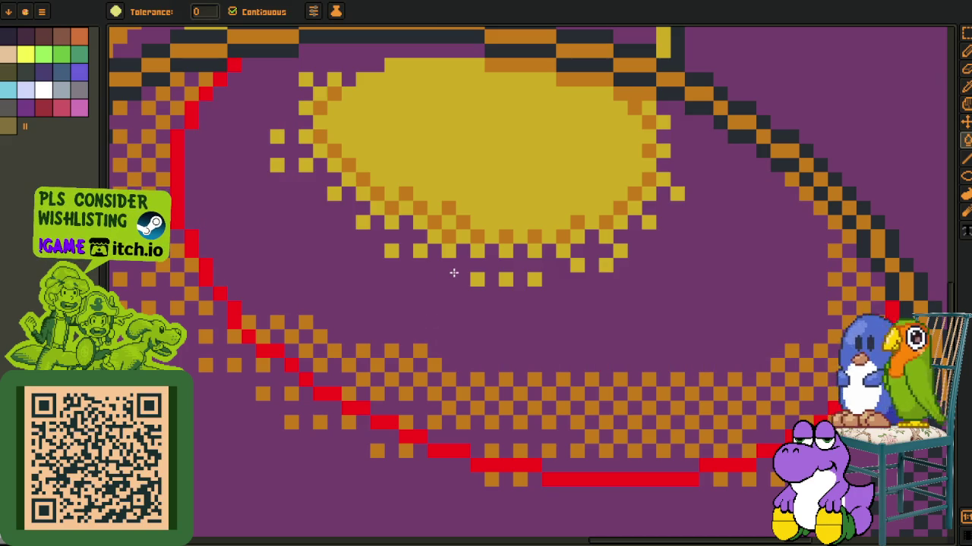
pyautogui.press('h')
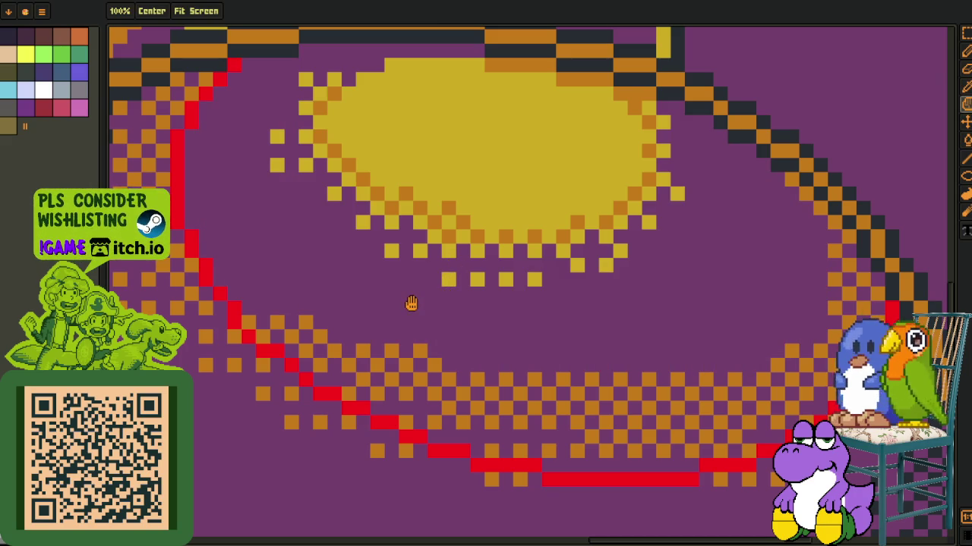
pyautogui.click(412, 305)
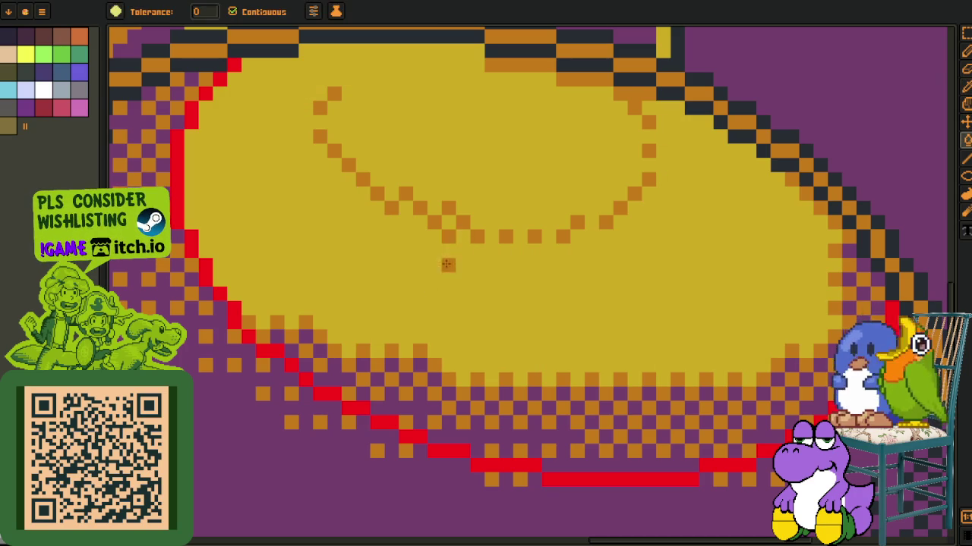
pyautogui.click(450, 254)
pyautogui.hotkey('ctrl', 'z')
pyautogui.hotkey('ctrl', 'z')
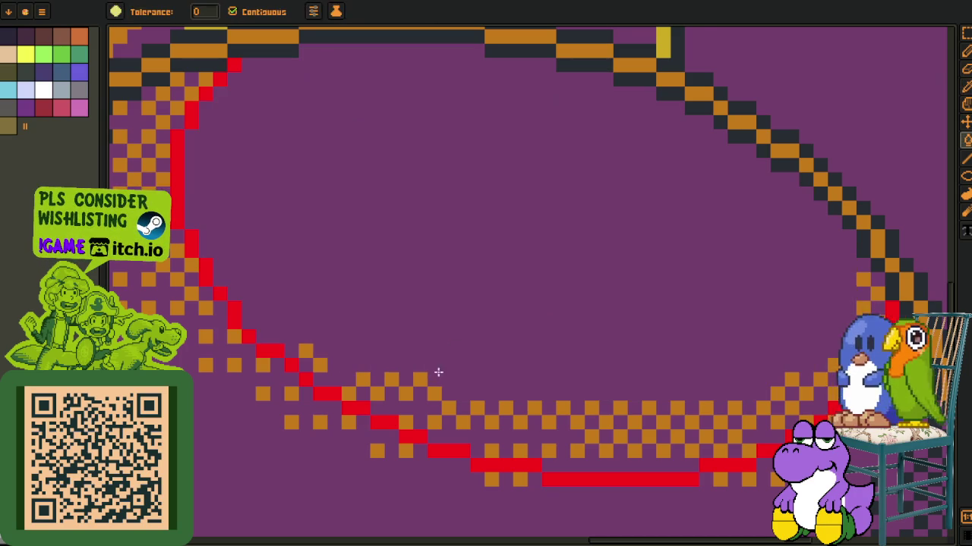
pyautogui.click(431, 373)
pyautogui.rightClick(441, 373)
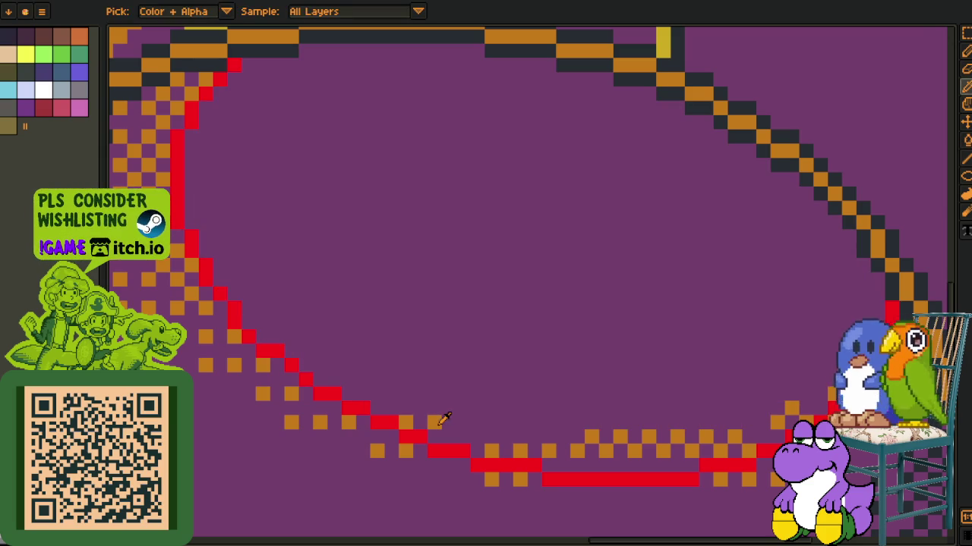
pyautogui.click(490, 440)
pyautogui.hotkey('ctrl', 'z')
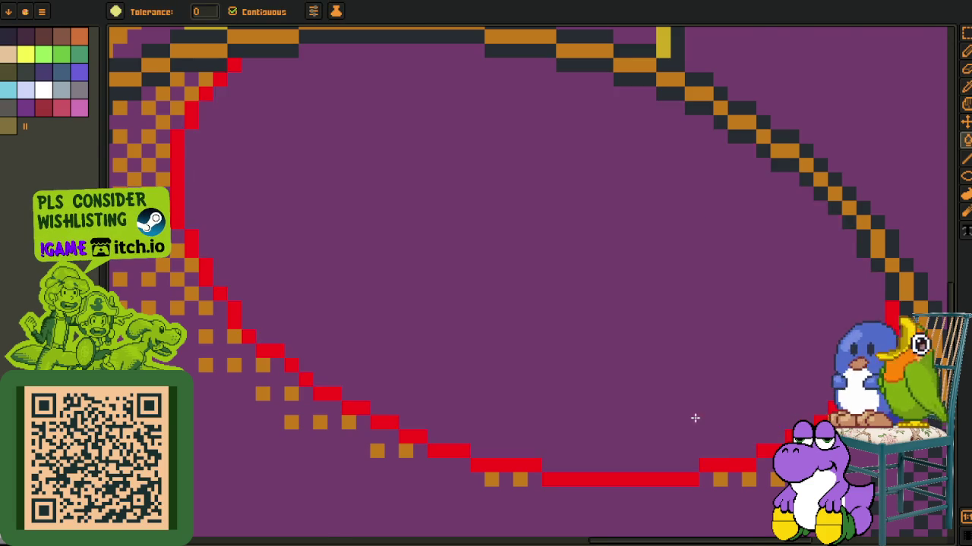
# - Fill the interior of the ellipse outline with solid red
pyautogui.scroll(-3, 678, 408)
pyautogui.moveTo(746, 372); pyautogui.dragTo(634, 332)
pyautogui.scroll(1, 501, 327)
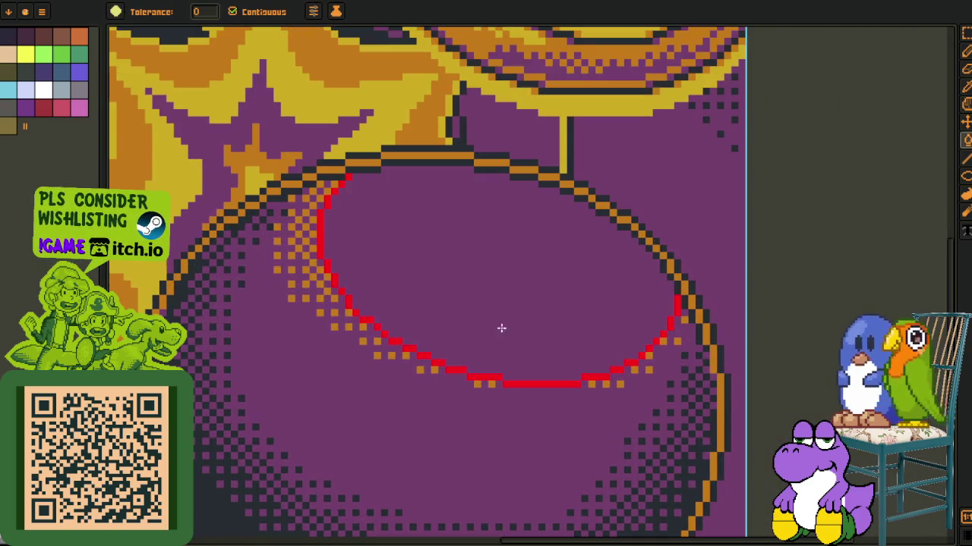
pyautogui.scroll(1, 383, 228)
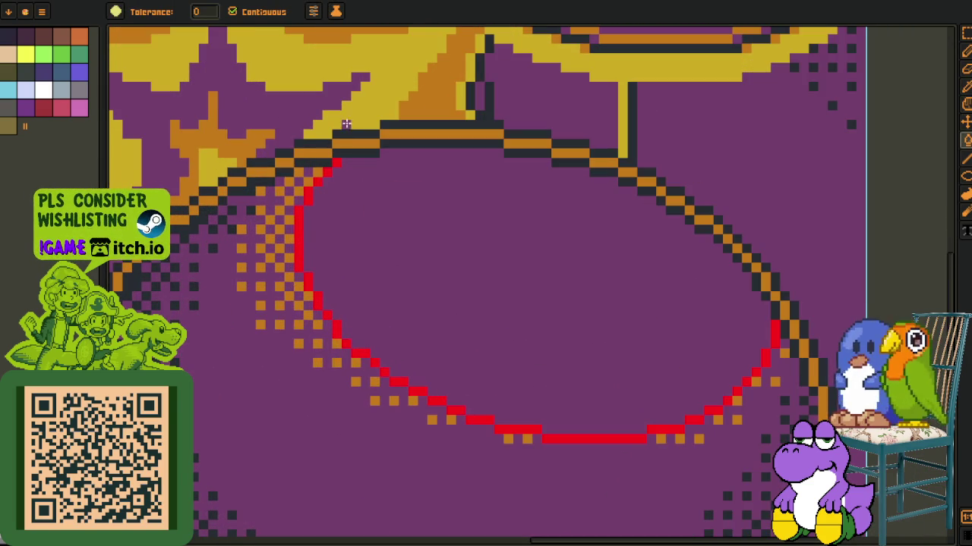
pyautogui.scroll(1, 320, 143)
pyautogui.press('o')
pyautogui.scroll(1, 401, 262)
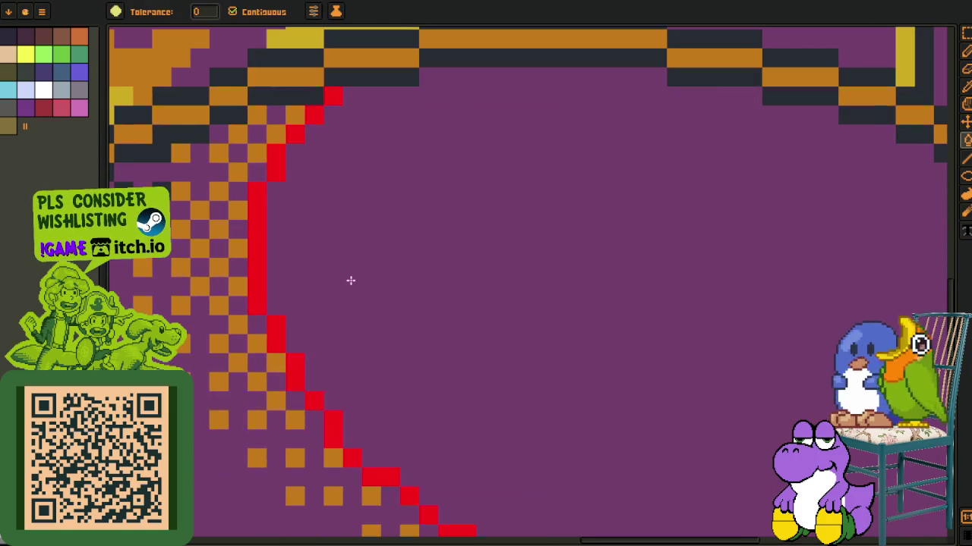
pyautogui.click(315, 290)
pyautogui.scroll(-3, 342, 317)
# - Sample the bomb's purple body colour and fill the area around the oval purple
pyautogui.press('o')
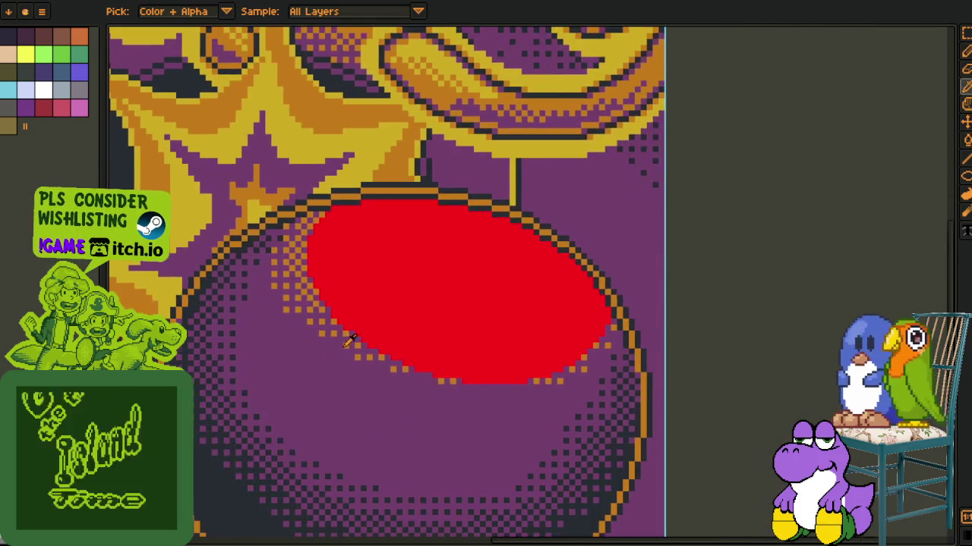
pyautogui.scroll(1, 342, 340)
pyautogui.press('g')
pyautogui.click(346, 357)
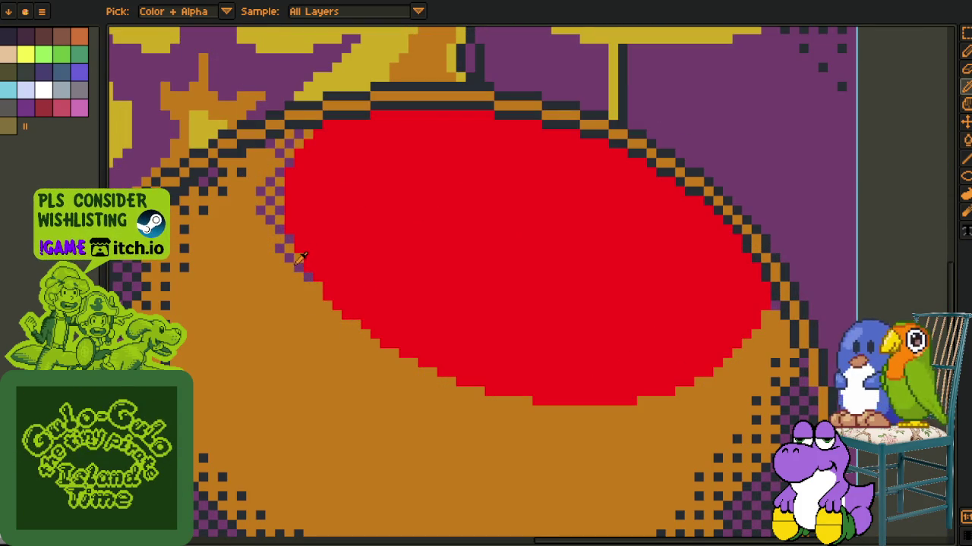
pyautogui.hotkey('ctrl', 'z')
pyautogui.press('g')
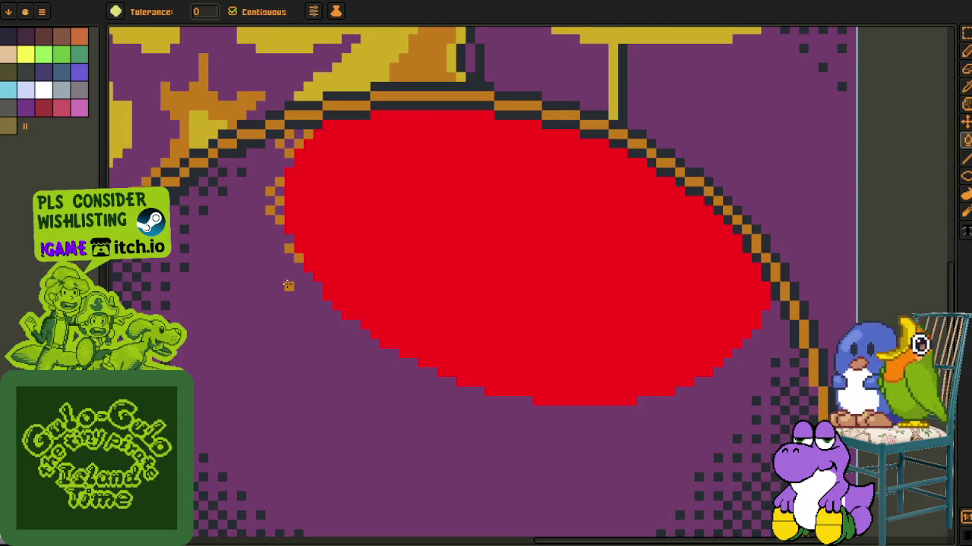
pyautogui.click(284, 282)
pyautogui.press('o')
pyautogui.click(286, 202)
# - Replace the remaining orange checker dots at the oval's edge with purple
pyautogui.press('g')
pyautogui.click(275, 227)
pyautogui.press('o')
pyautogui.click(303, 132)
pyautogui.press('g')
pyautogui.click(296, 144)
pyautogui.press('o')
pyautogui.hotkey('ctrl', 'z')
pyautogui.press('g')
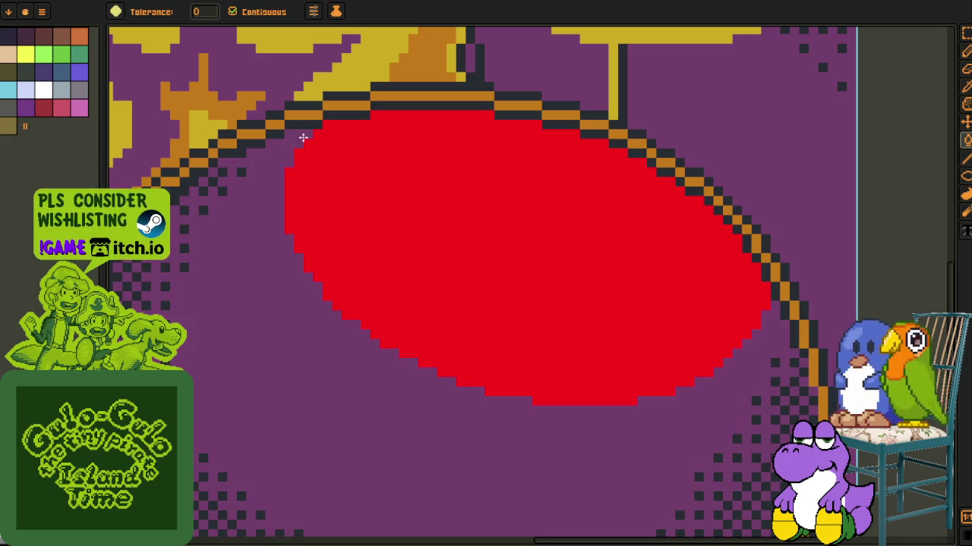
# - Show the layer timeline and recentre the view on the whole bomb
pyautogui.scroll(-1, 319, 144)
pyautogui.press('o')
pyautogui.moveTo(436, 263); pyautogui.dragTo(455, 296)
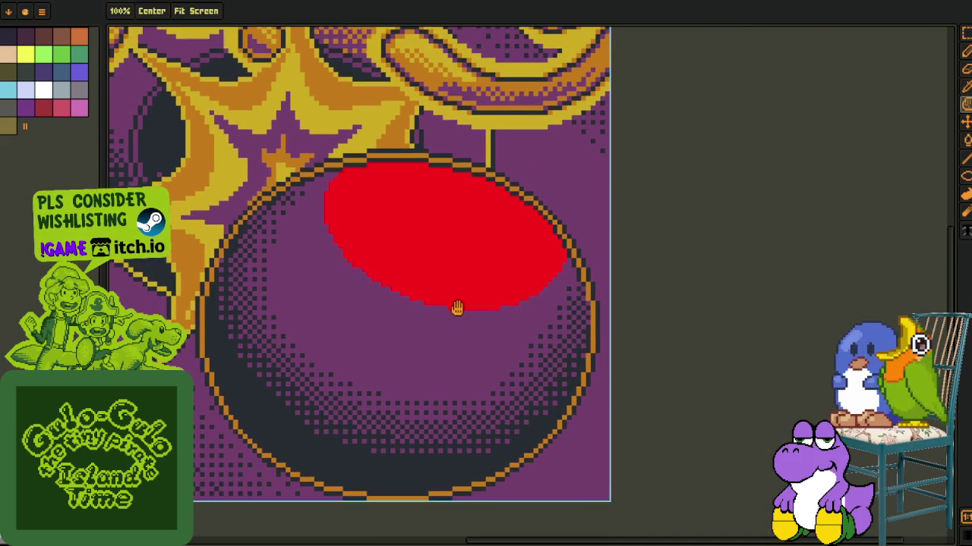
pyautogui.press('Tab')
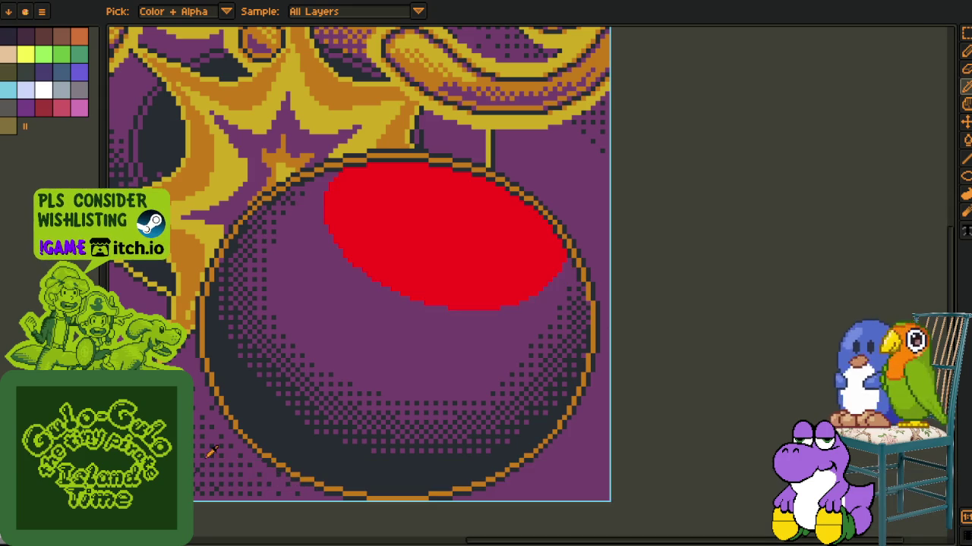
pyautogui.moveTo(733, 318); pyautogui.dragTo(794, 274)
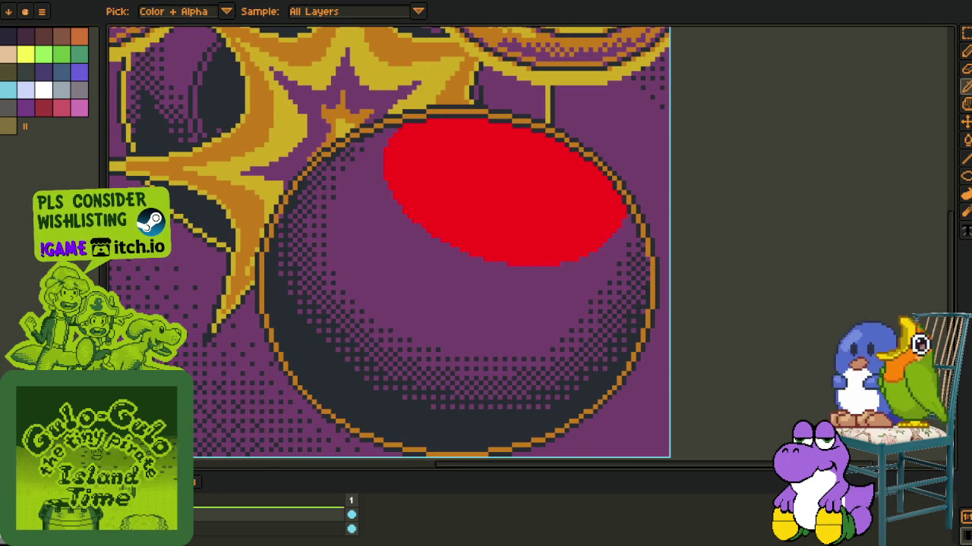
# - Add a new layer and set the Pencil brush to 1 pixel
pyautogui.rightClick(205, 515)
pyautogui.click(303, 469)
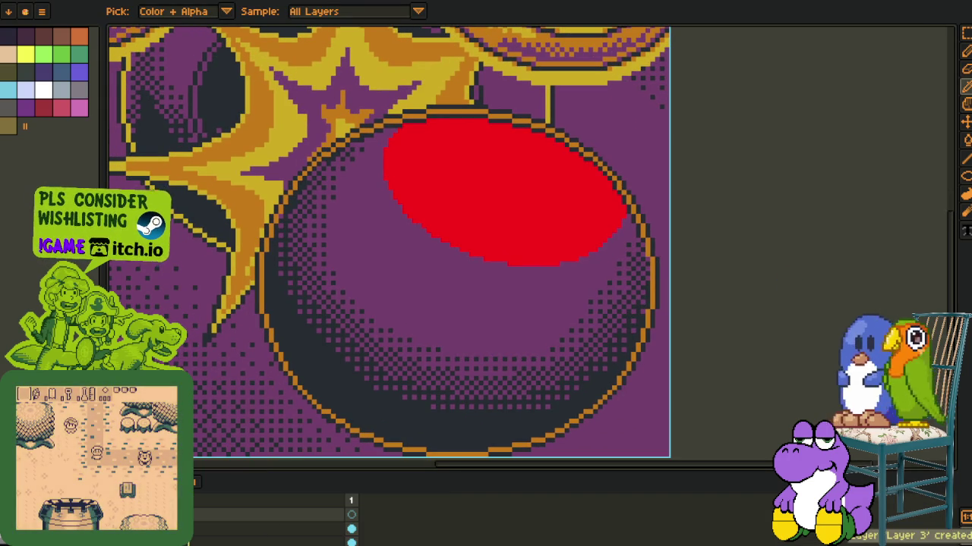
pyautogui.press('Tab')
pyautogui.scroll(5, 406, 198)
pyautogui.press('b')
pyautogui.scroll(1, 406, 204)
pyautogui.press('-')
pyautogui.press('-')
pyautogui.press('-')
# - Draw two red and two black pixels as a 2×2 checker beside the oval's edge
pyautogui.click(421, 214)
pyautogui.moveTo(409, 256); pyautogui.dragTo(384, 249)
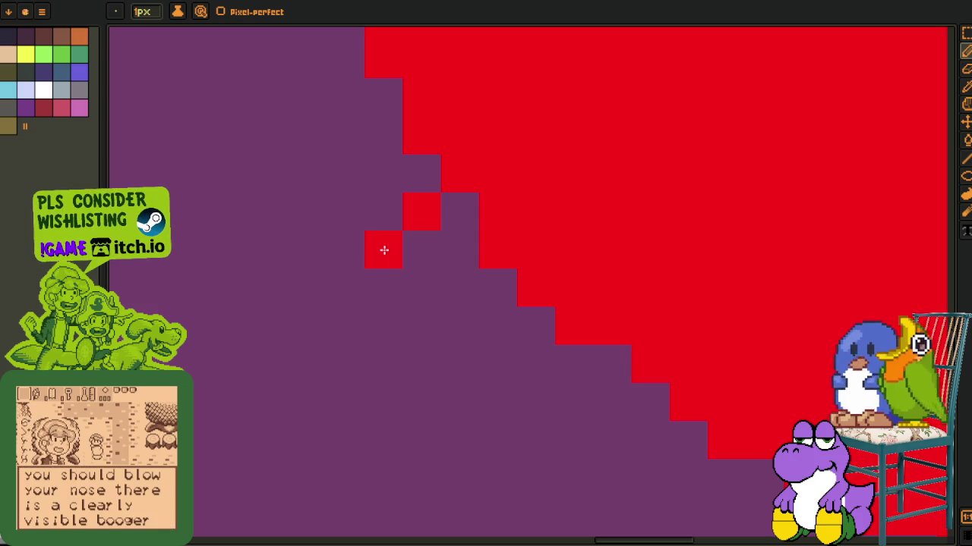
pyautogui.press('i')
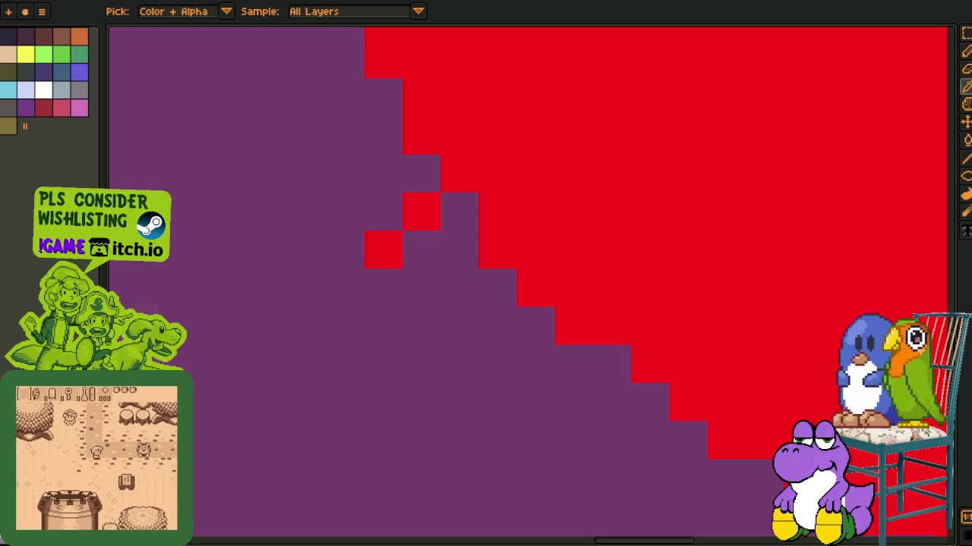
pyautogui.press('b')
pyautogui.click(414, 251)
pyautogui.click(383, 213)
pyautogui.scroll(-5, 423, 255)
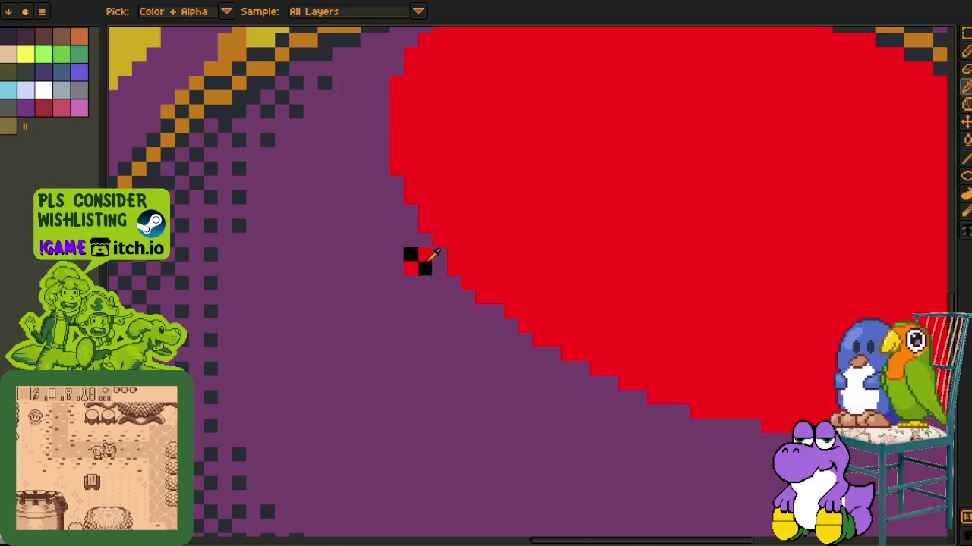
pyautogui.scroll(5, 423, 256)
# - Select the 2×2 black-and-red checker with the rectangular marquee
pyautogui.press('m')
pyautogui.scroll(-2, 352, 296)
pyautogui.scroll(2, 351, 295)
pyautogui.press('i')
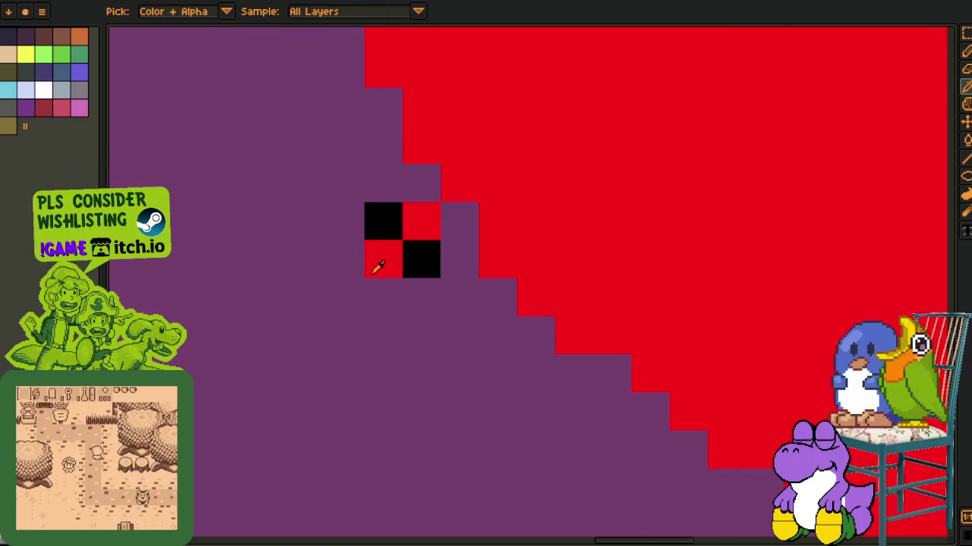
pyautogui.moveTo(424, 303)
pyautogui.mouseDown()
pyautogui.moveTo(415, 323)
pyautogui.moveTo(428, 397)
pyautogui.mouseUp()
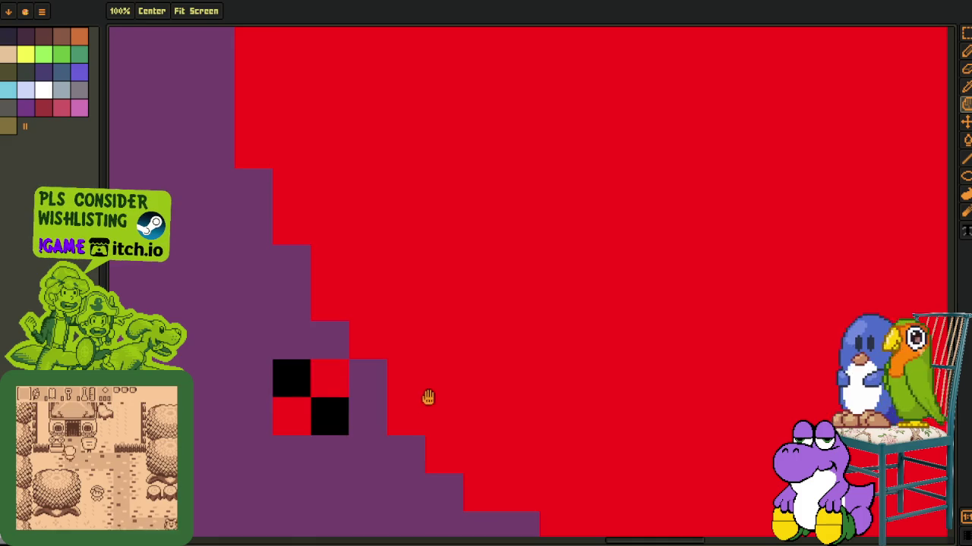
pyautogui.scroll(-1, 379, 384)
pyautogui.press('i')
pyautogui.press('m')
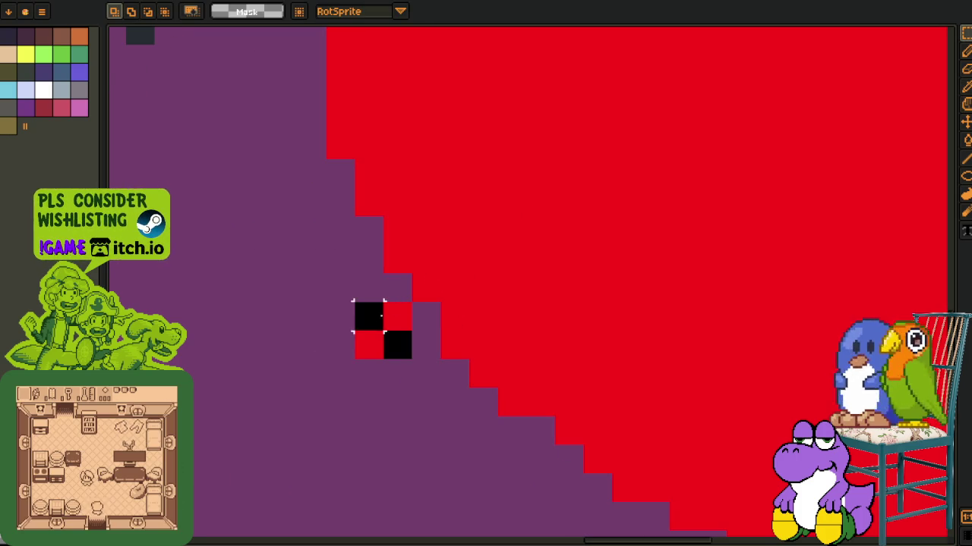
pyautogui.moveTo(355, 303); pyautogui.dragTo(395, 349)
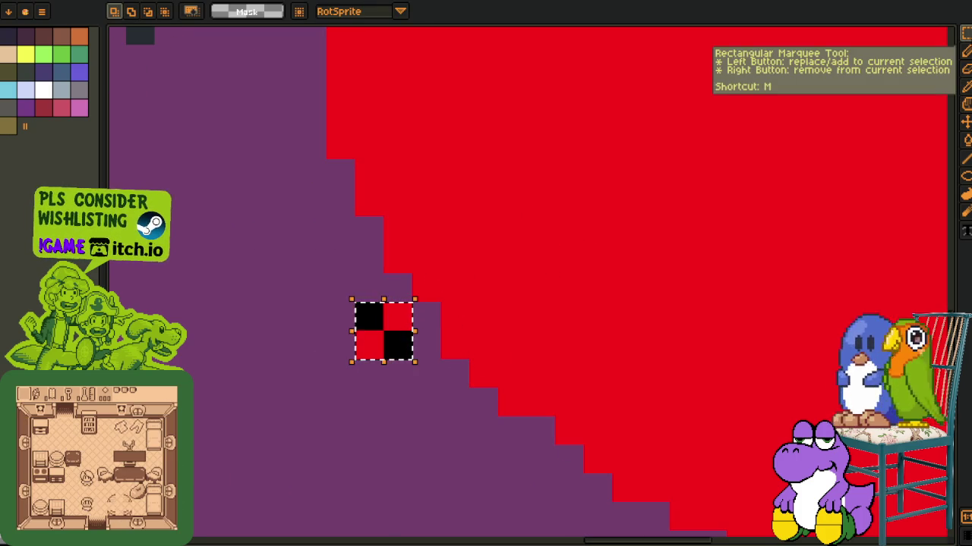
# - Make the selected checker a custom brush (Ctrl+B) and stamp it on the oval's upper edge
pyautogui.scroll(1, 322, 355)
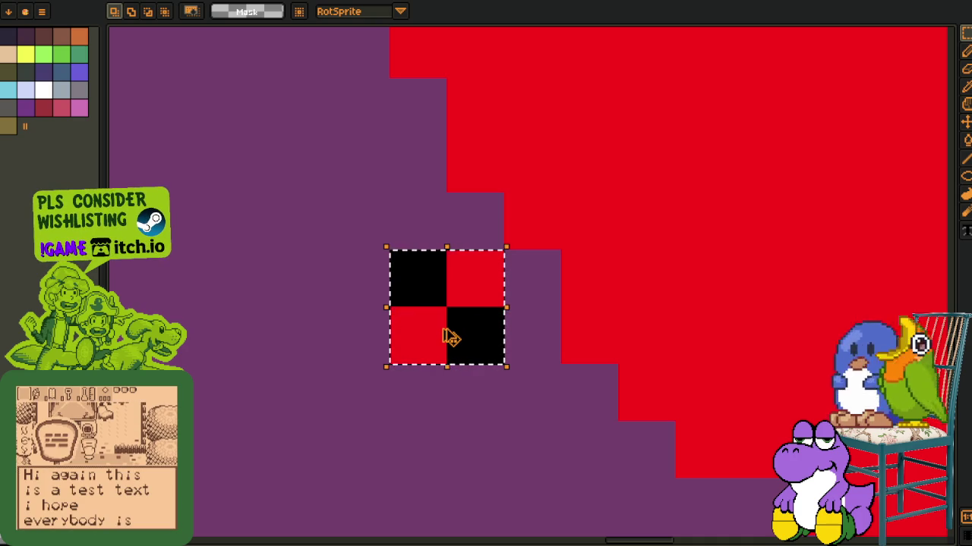
pyautogui.hotkey('ctrl', 'b')
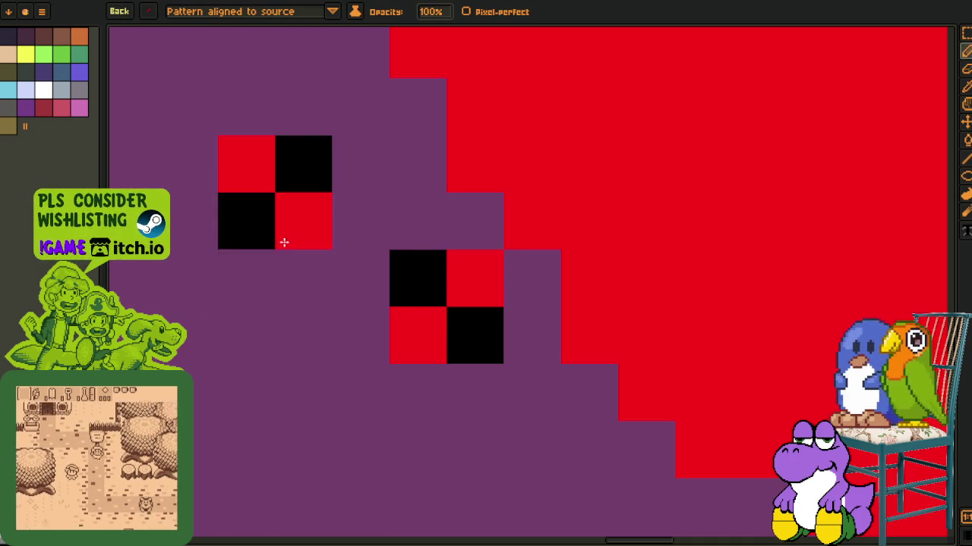
pyautogui.scroll(-3, 293, 220)
pyautogui.moveTo(379, 372); pyautogui.dragTo(386, 387)
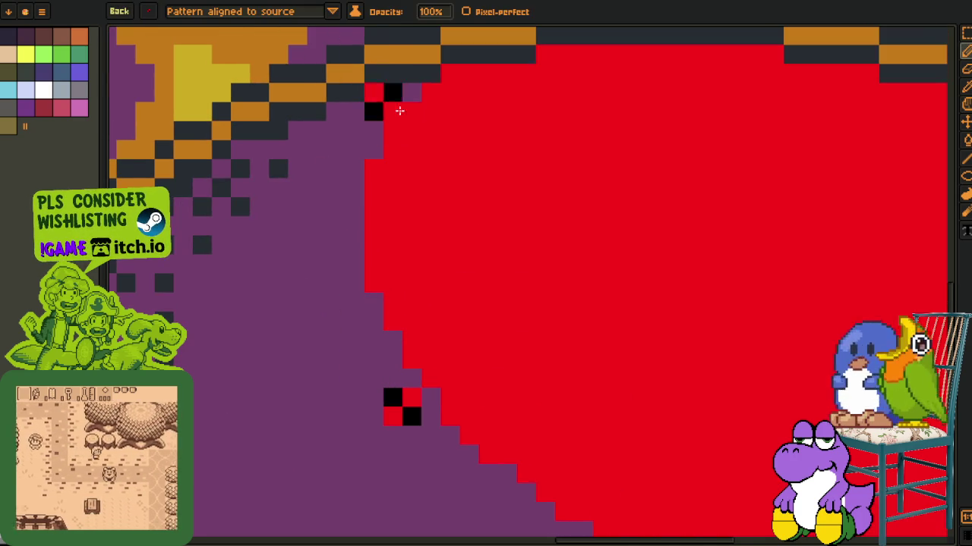
# - Paint the checker dither down the oval's diagonal, bottom and left edges
pyautogui.moveTo(390, 99); pyautogui.dragTo(427, 433)
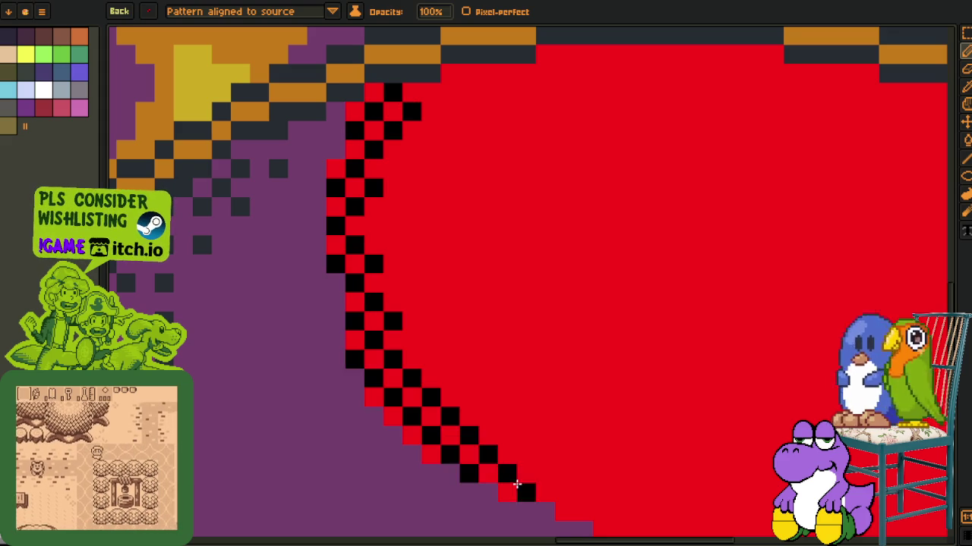
pyautogui.moveTo(504, 472); pyautogui.dragTo(368, 208)
pyautogui.moveTo(304, 182)
pyautogui.mouseDown()
pyautogui.moveTo(448, 277)
pyautogui.moveTo(587, 336)
pyautogui.moveTo(627, 336)
pyautogui.moveTo(389, 396)
pyautogui.moveTo(553, 402)
pyautogui.moveTo(559, 410)
pyautogui.moveTo(741, 360)
pyautogui.moveTo(900, 213)
pyautogui.mouseUp()
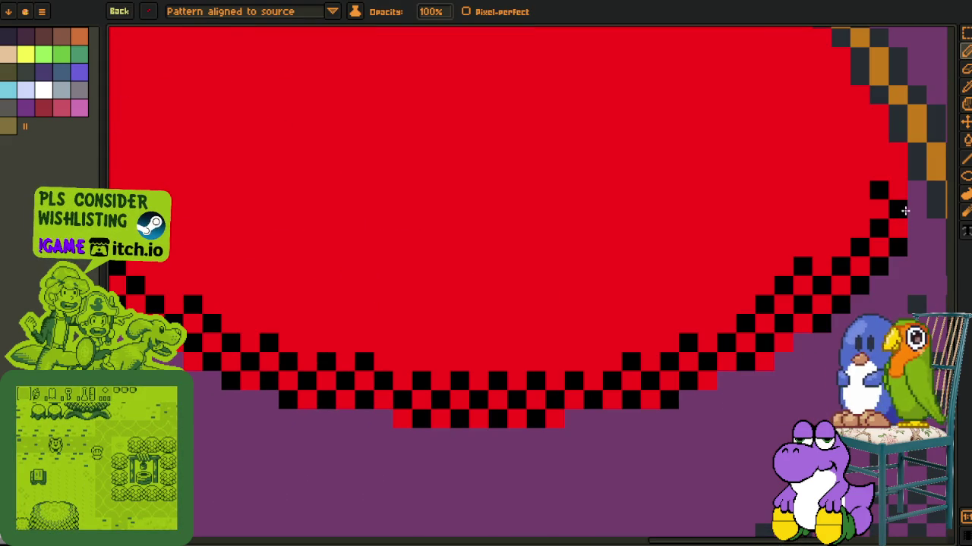
pyautogui.moveTo(785, 337)
pyautogui.mouseDown()
pyautogui.moveTo(455, 433)
pyautogui.moveTo(650, 453)
pyautogui.mouseUp()
pyautogui.press('b')
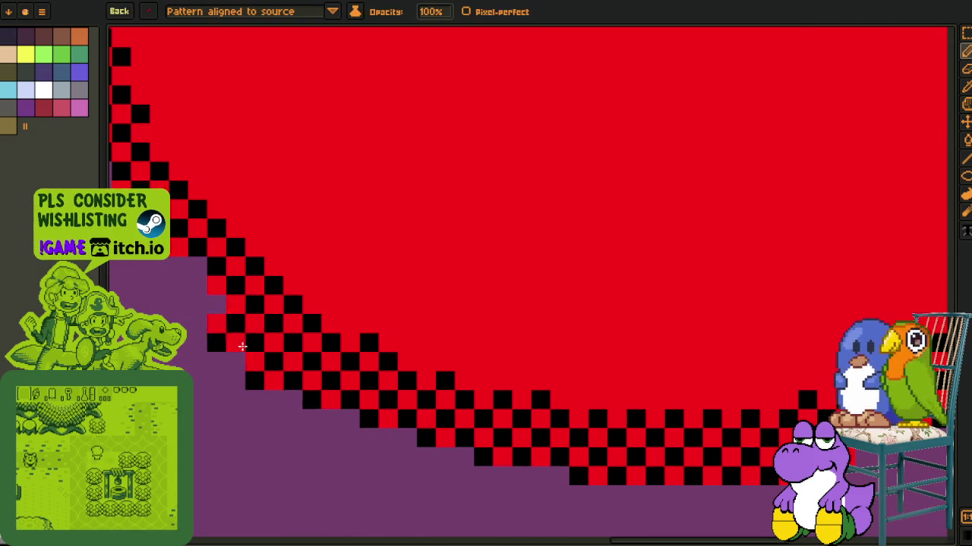
pyautogui.moveTo(137, 76); pyautogui.dragTo(288, 228)
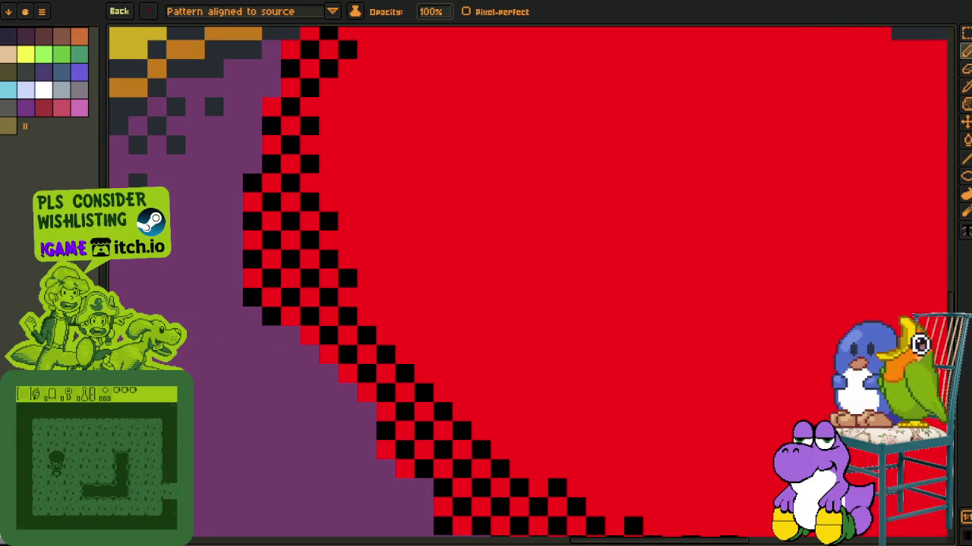
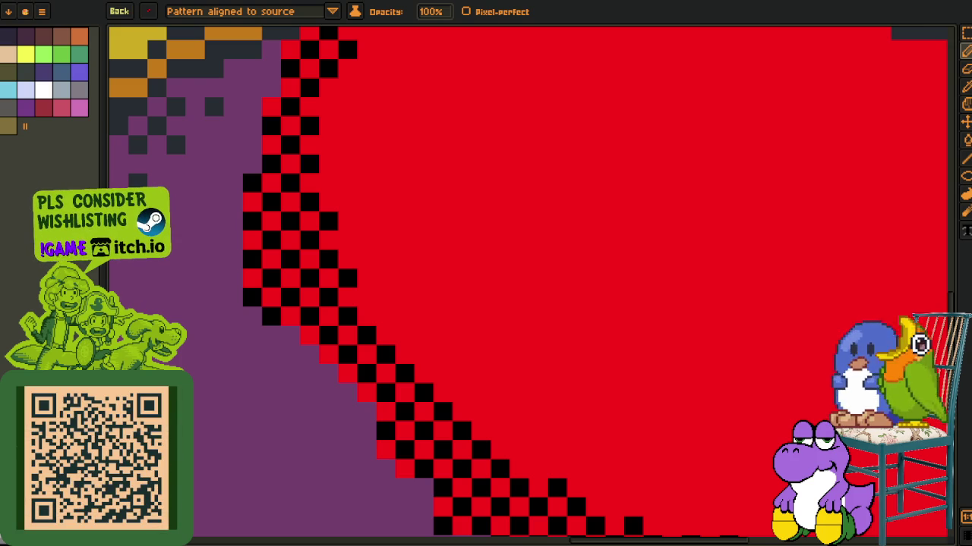
# - Undo both black-and-red checker dither strokes so the bomb's red blob is a solid oval
pyautogui.scroll(-5, 317, 281)
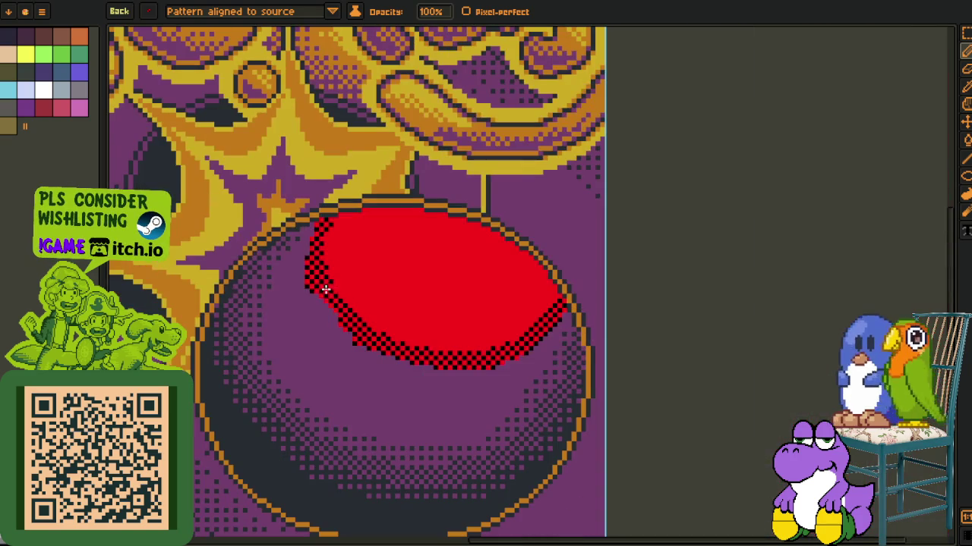
pyautogui.hotkey('ctrl', 'z')
pyautogui.hotkey('ctrl', 'z')
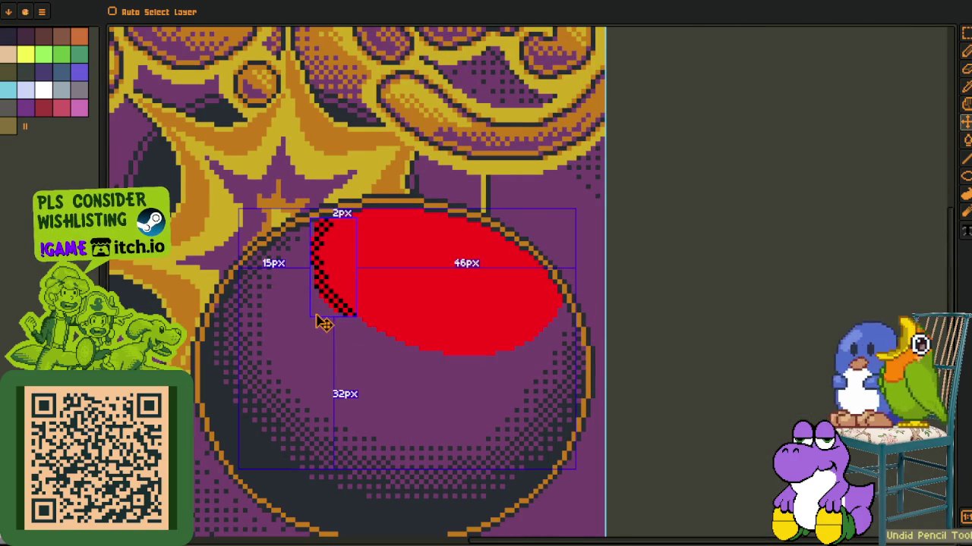
pyautogui.hotkey('ctrl', 'z')
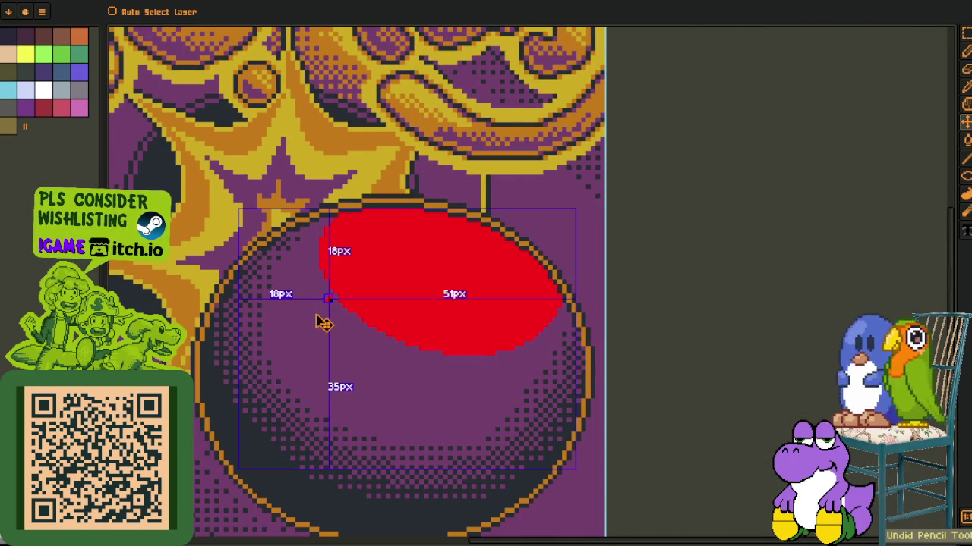
pyautogui.press('b')
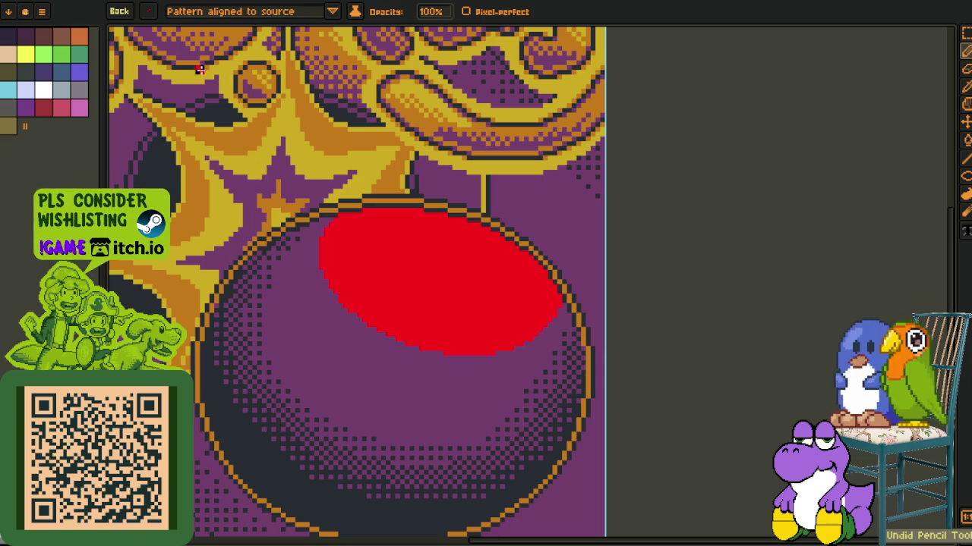
pyautogui.click(148, 11)
pyautogui.press('i')
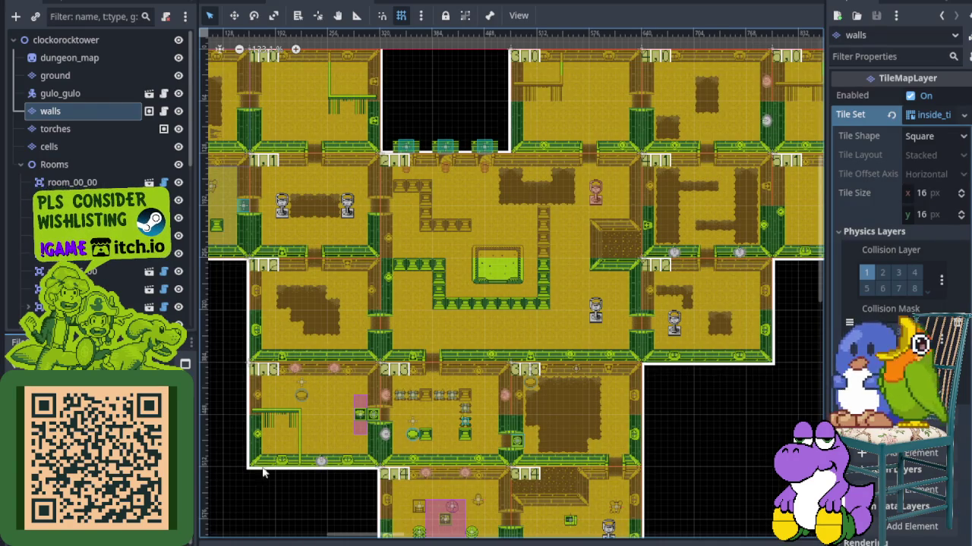
# - Scroll and zoom Godot's 2D viewport onto dungeon rooms 2,3 and 3,3
pyautogui.scroll(-3, 440, 278)
pyautogui.hscroll(3, 470, 384)
pyautogui.scroll(1, 470, 384)
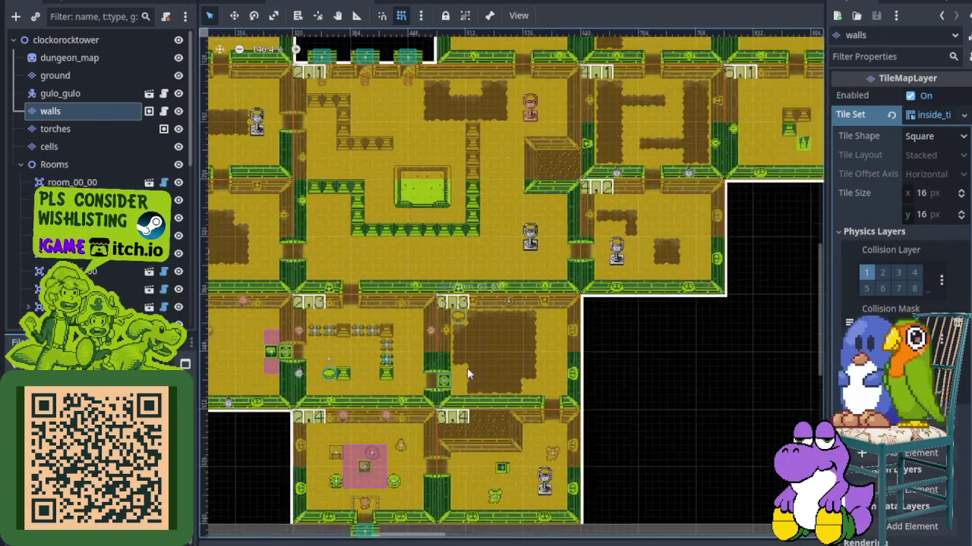
pyautogui.scroll(2, 468, 383)
pyautogui.scroll(1, 467, 383)
pyautogui.scroll(1, 467, 384)
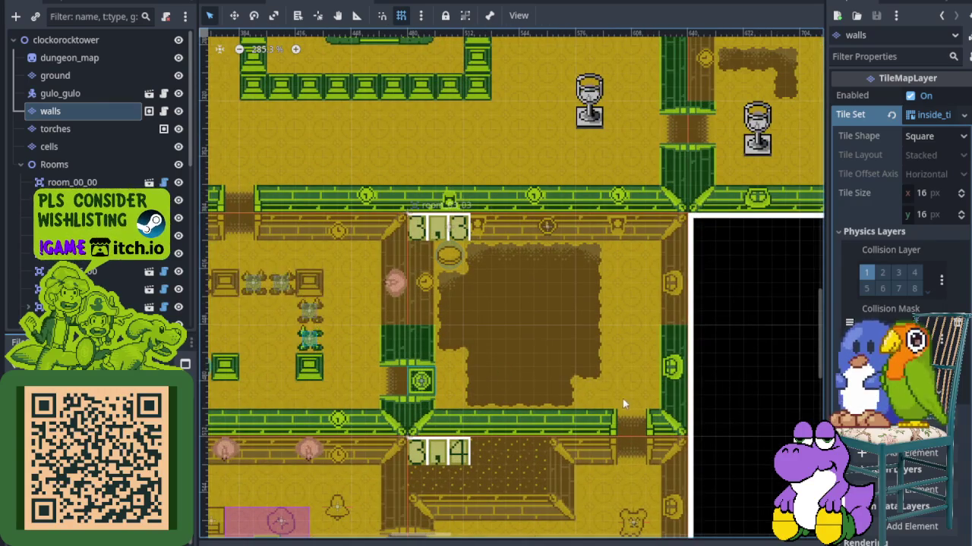
pyautogui.scroll(-3, 486, 387)
pyautogui.scroll(-1, 484, 384)
pyautogui.hscroll(-3, 592, 400)
pyautogui.scroll(2, 607, 417)
pyautogui.hscroll(-2, 607, 417)
pyautogui.scroll(1, 626, 434)
pyautogui.scroll(1, 631, 445)
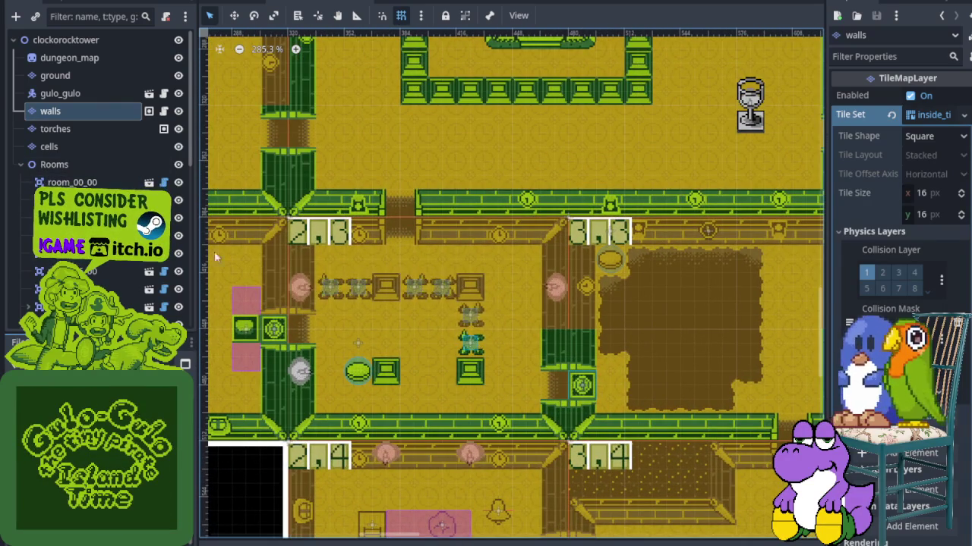
pyautogui.scroll(-1, 310, 260)
pyautogui.scroll(-5, 91, 114)
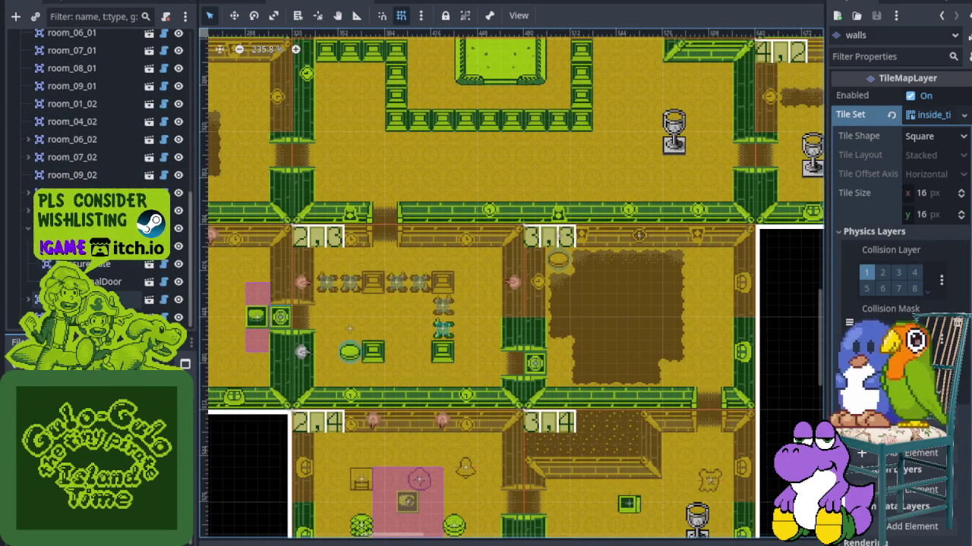
# - Delete the Clock node from room 2,3, then undo an accidental PressurePlate deletion
pyautogui.rightClick(85, 265)
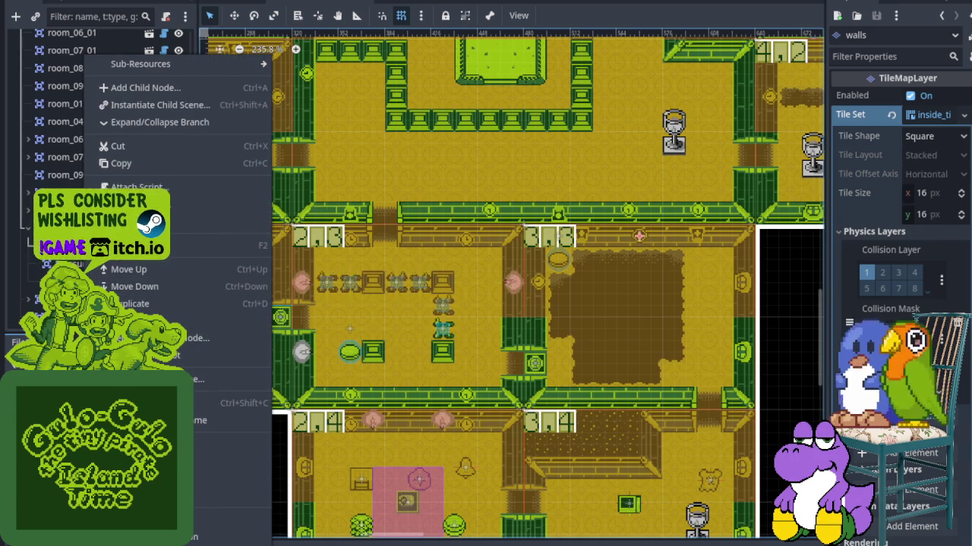
pyautogui.press('Delete')
pyautogui.click(450, 273)
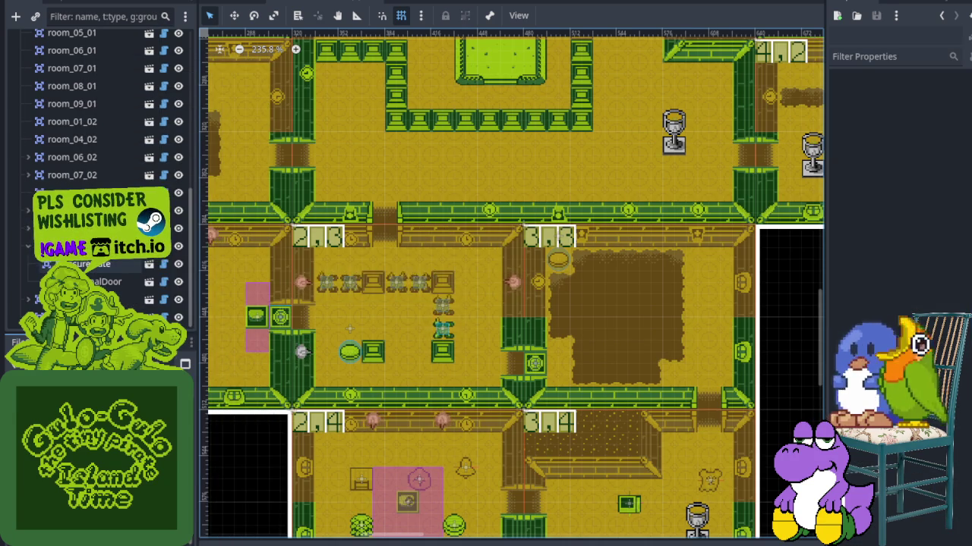
pyautogui.rightClick(74, 264)
pyautogui.press('Delete')
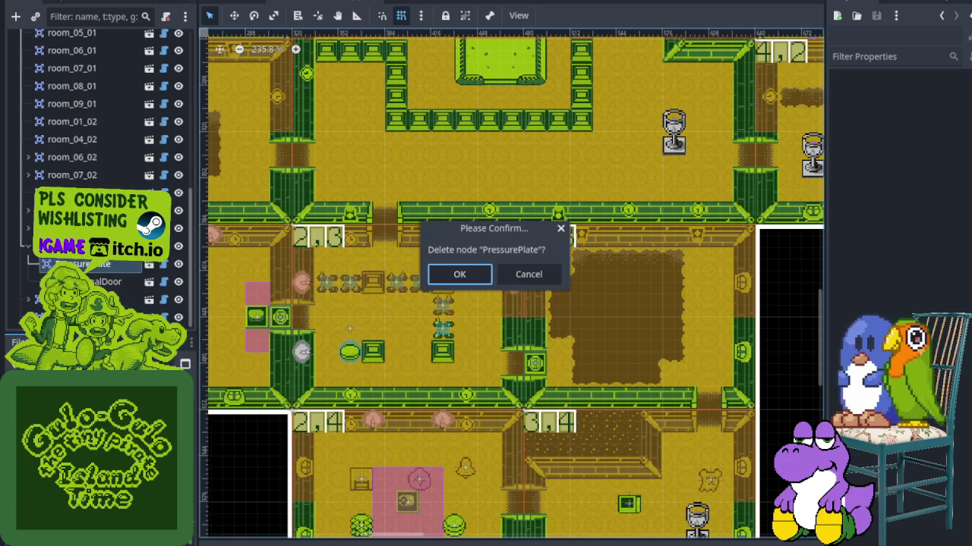
pyautogui.click(460, 273)
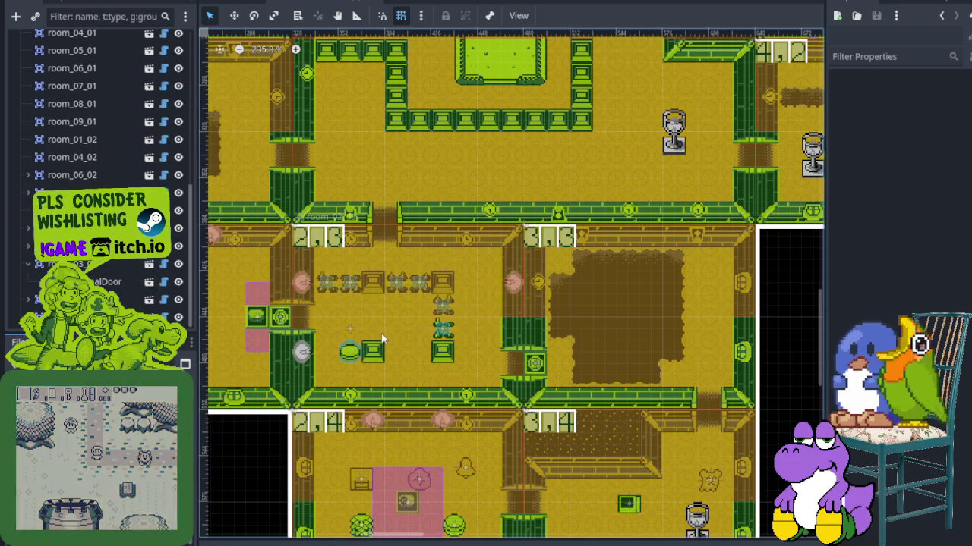
pyautogui.hotkey('ctrl', 'z')
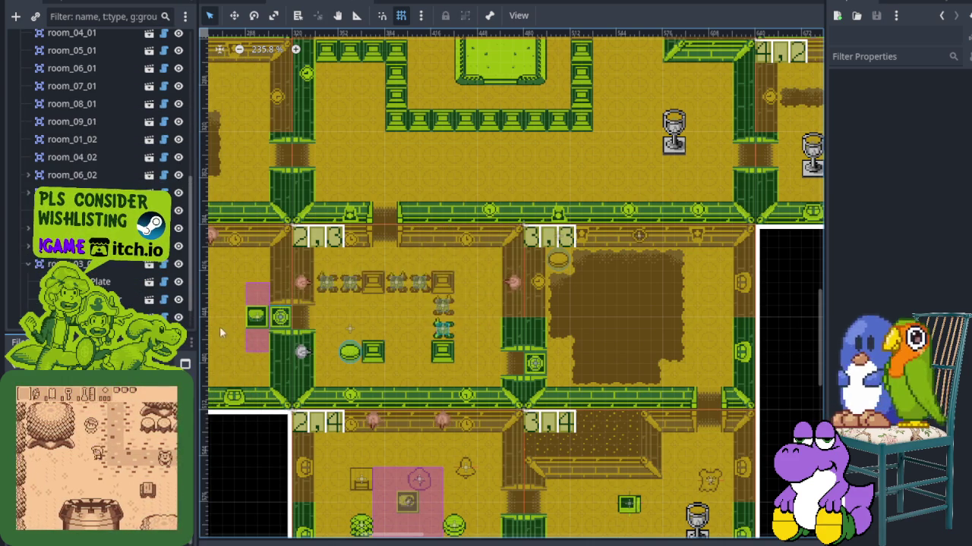
pyautogui.click(42, 264)
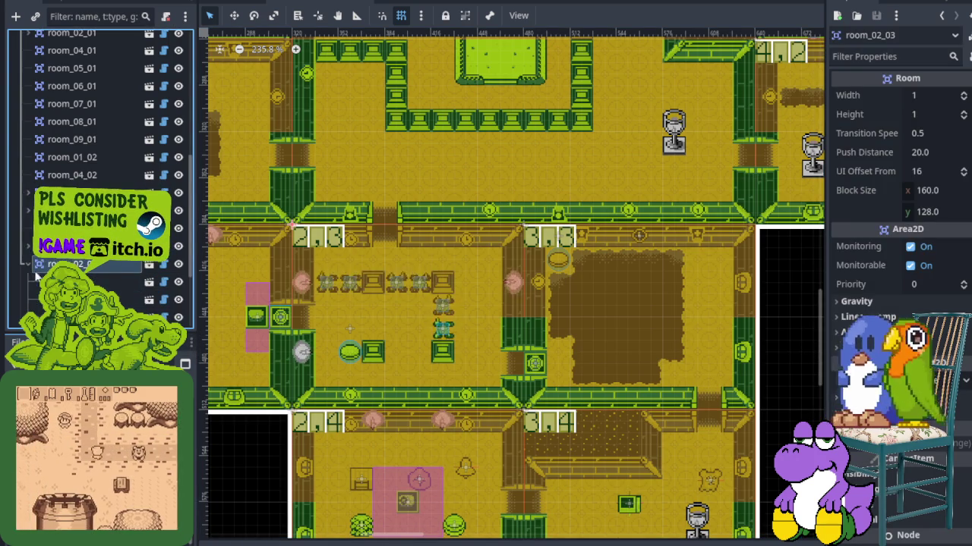
# - Delete the Spikes, Spikes2 and Spikes3 nodes from room 2,3
pyautogui.rightClick(85, 282)
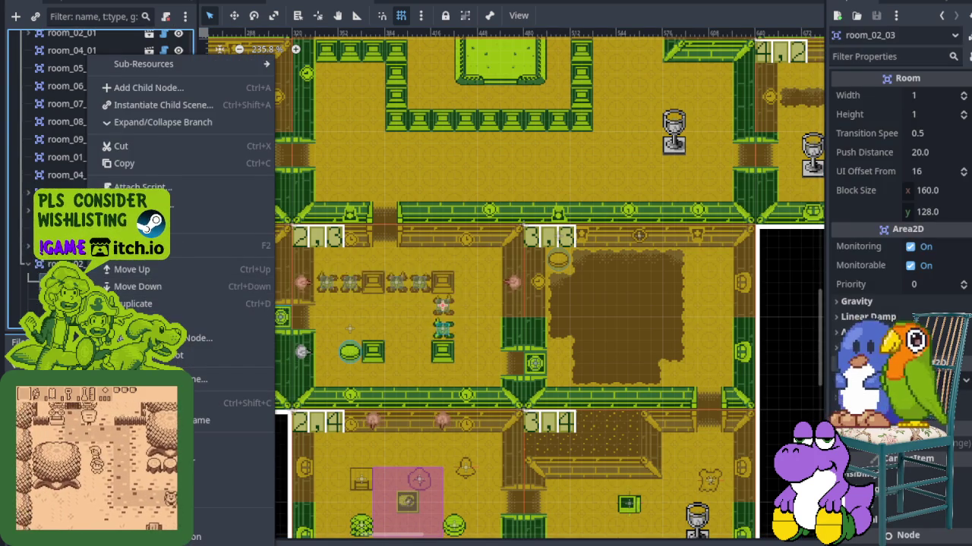
pyautogui.click(129, 537)
pyautogui.click(459, 274)
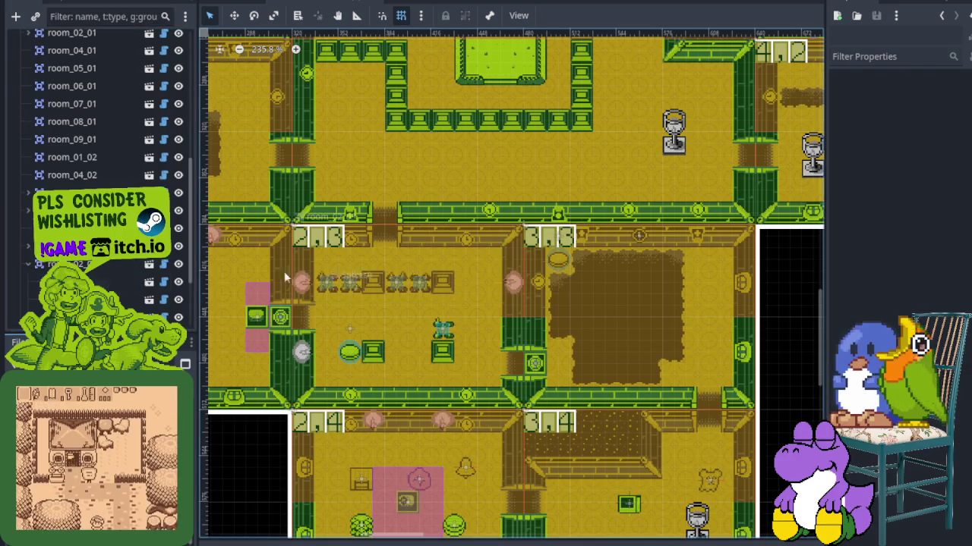
pyautogui.rightClick(85, 281)
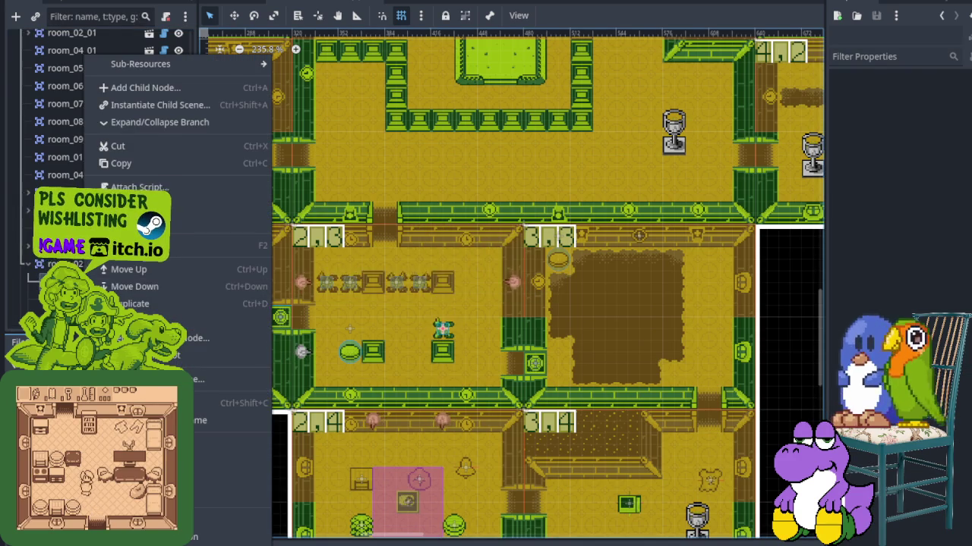
pyautogui.click(129, 537)
pyautogui.click(459, 274)
pyautogui.rightClick(85, 281)
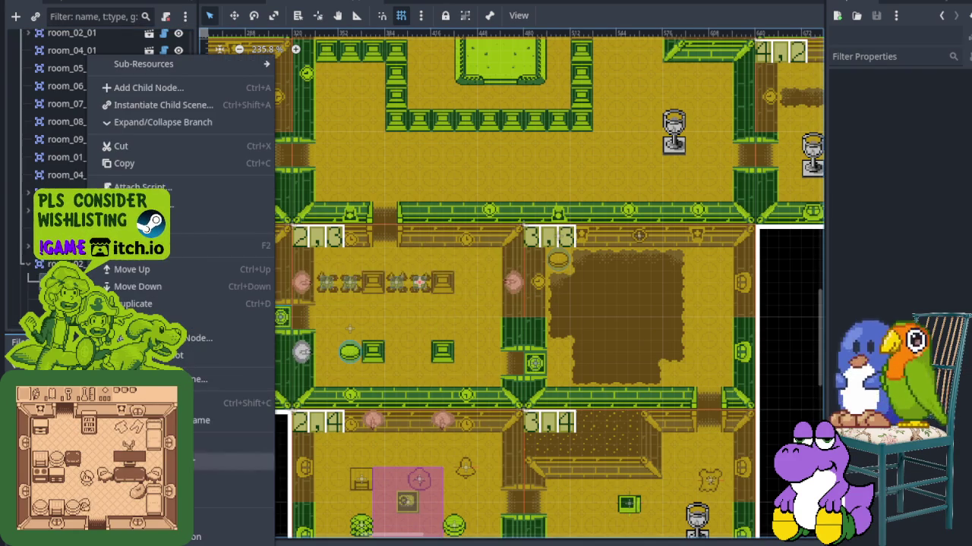
pyautogui.click(129, 537)
pyautogui.click(459, 274)
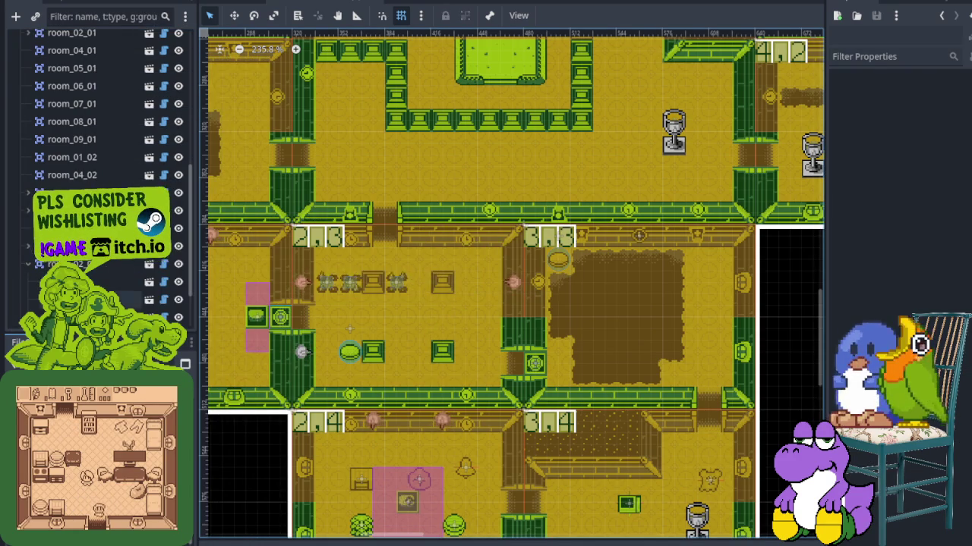
# - Delete the Spikes4, Spikes5 and Spikes6 nodes from room 2,3
pyautogui.rightClick(85, 281)
pyautogui.click(231, 524)
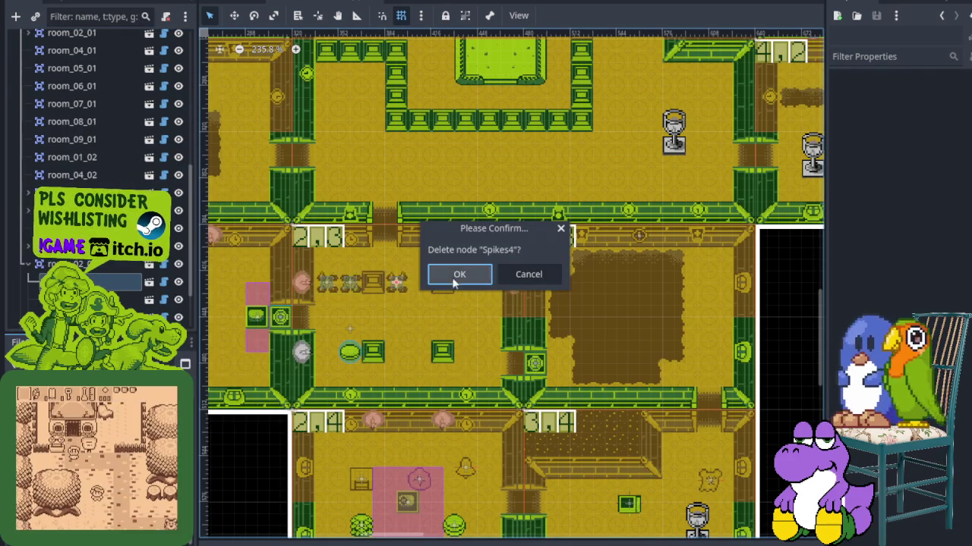
pyautogui.click(459, 274)
pyautogui.rightClick(85, 281)
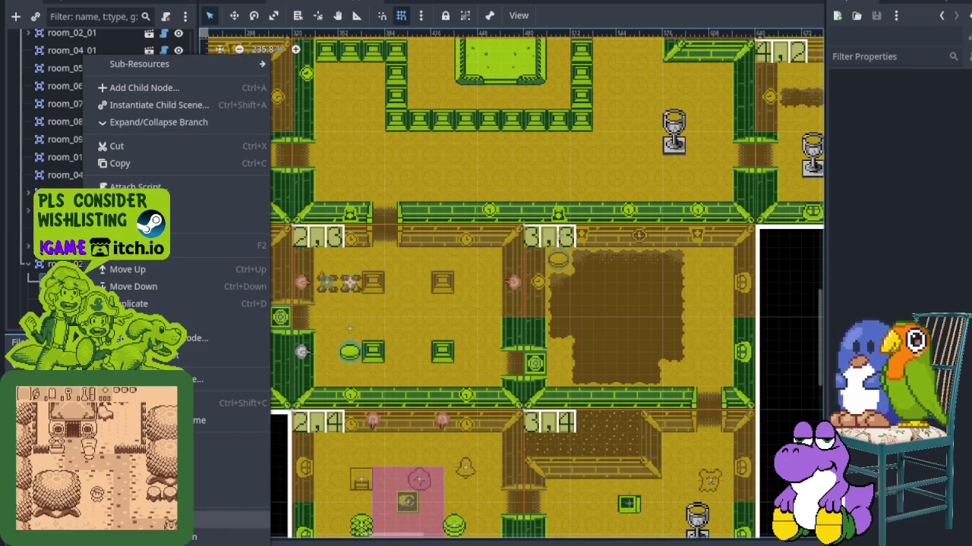
pyautogui.click(232, 524)
pyautogui.click(459, 274)
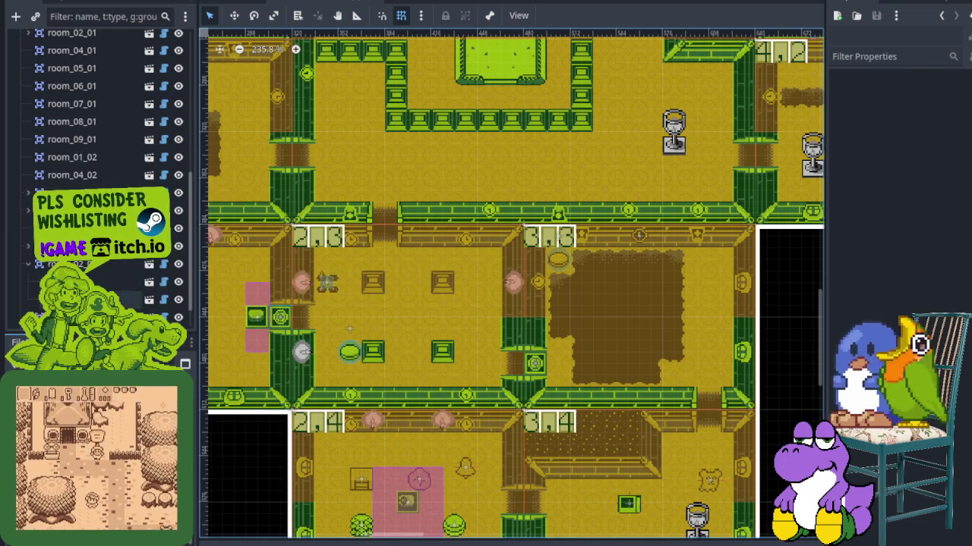
pyautogui.rightClick(85, 281)
pyautogui.click(232, 524)
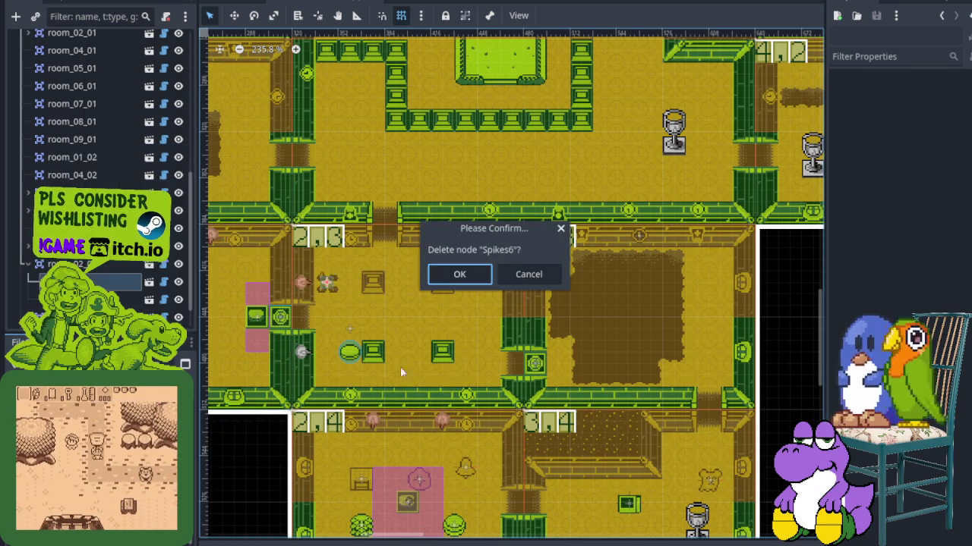
pyautogui.click(459, 274)
# - Delete the PressurePlate node and save the clockorocktower scene
pyautogui.rightClick(104, 282)
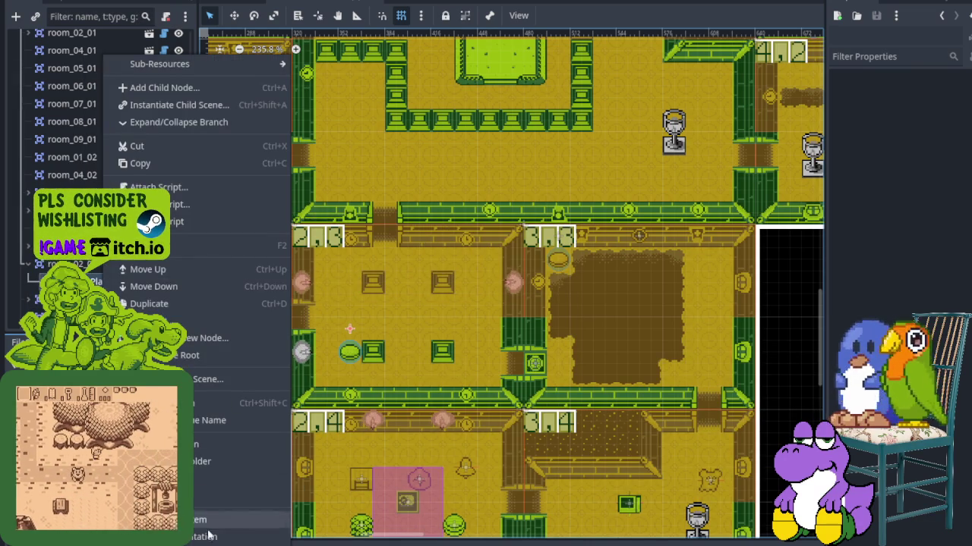
pyautogui.press('Delete')
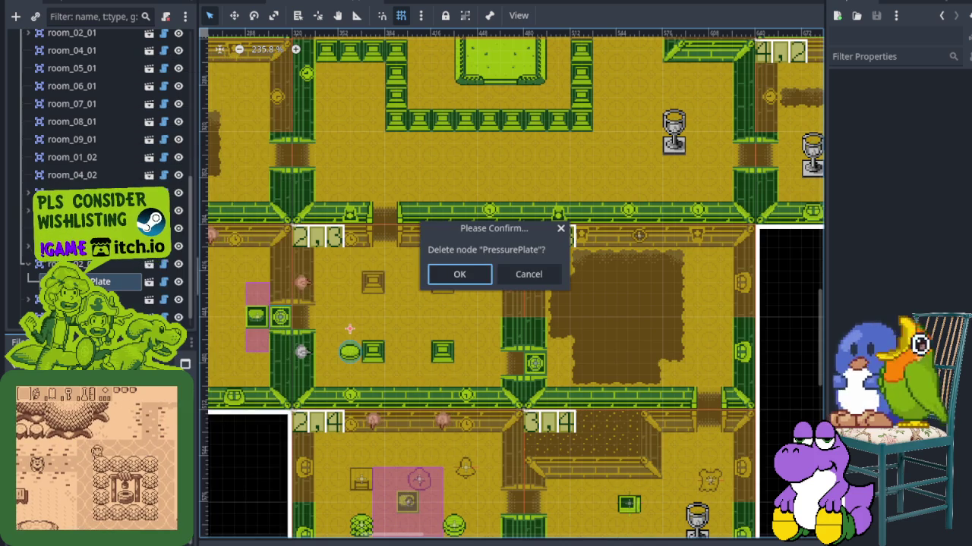
pyautogui.click(472, 280)
pyautogui.hotkey('ctrl', 's')
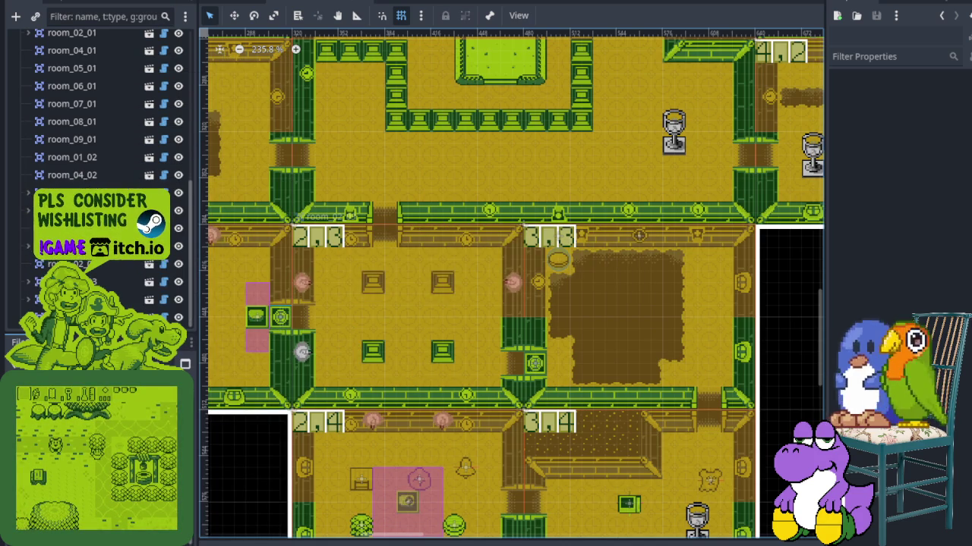
pyautogui.hotkey('alt', 'Tab')
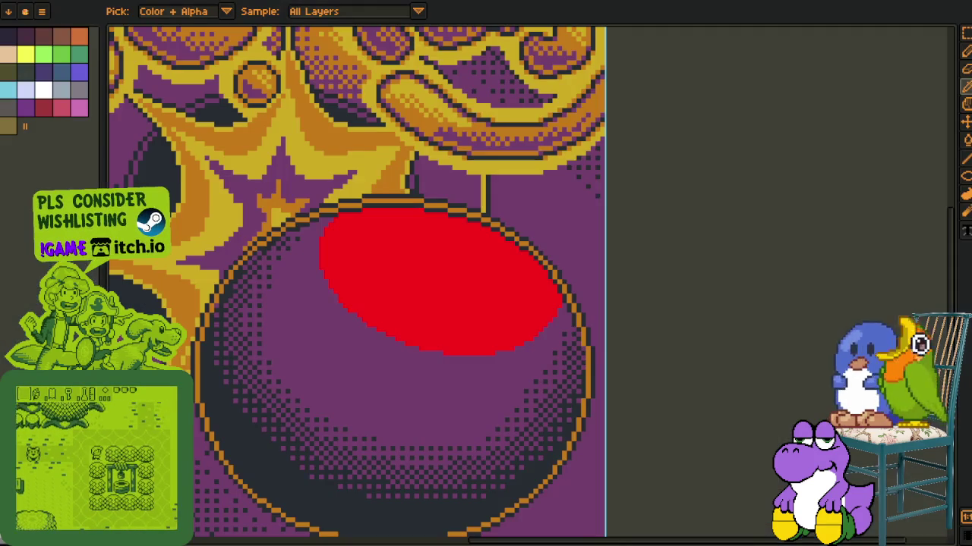
# - Bucket-fill the bomb's red highlight blob with flat yellow
pyautogui.scroll(-2, 306, 321)
pyautogui.scroll(-1, 305, 321)
pyautogui.scroll(1, 406, 271)
pyautogui.scroll(-1, 177, 158)
pyautogui.scroll(1, 253, 142)
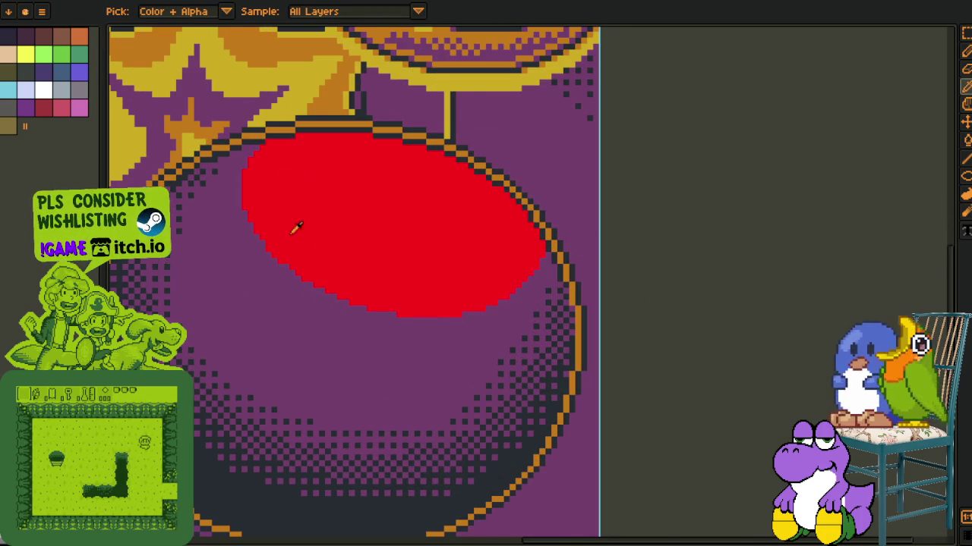
pyautogui.scroll(2, 308, 238)
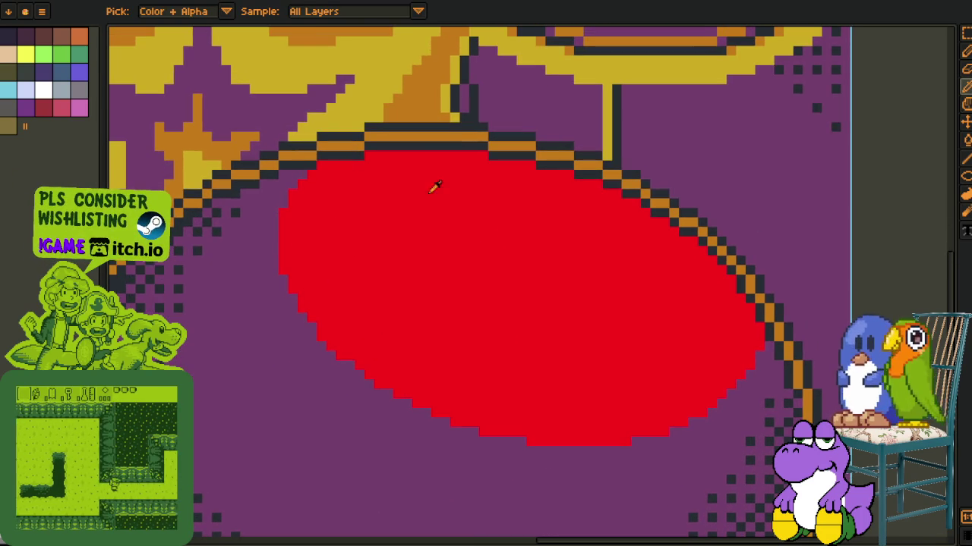
pyautogui.scroll(-3, 488, 235)
pyautogui.scroll(1, 501, 216)
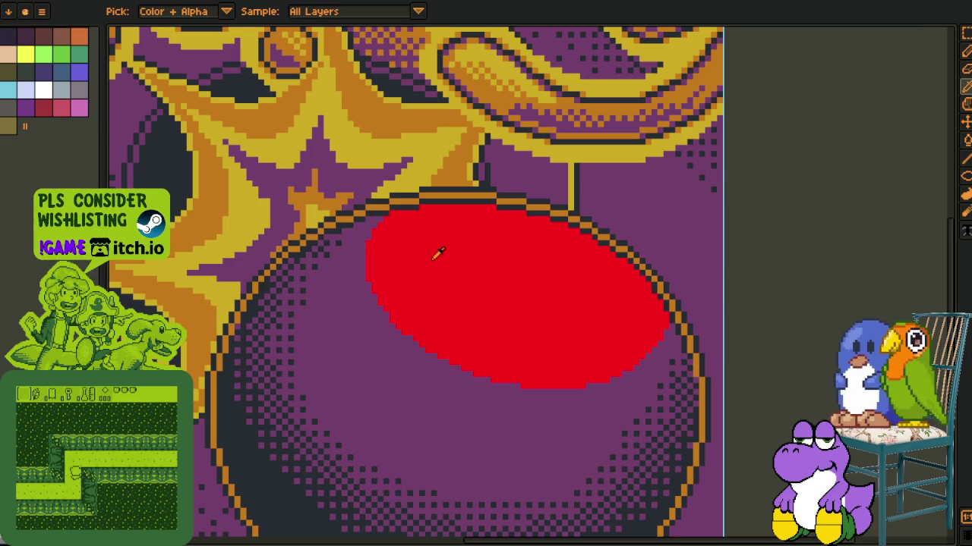
pyautogui.press('g')
pyautogui.click(427, 278)
pyautogui.scroll(-2, 457, 281)
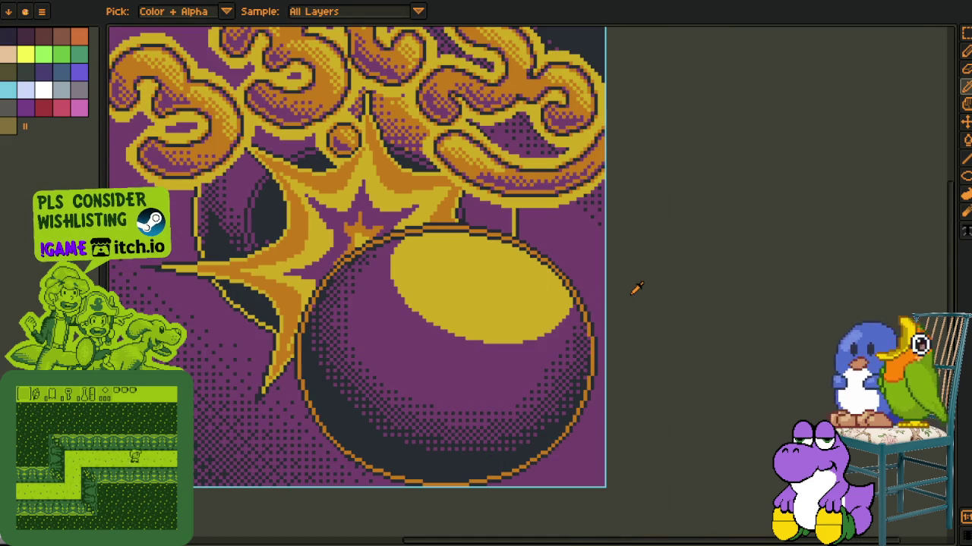
pyautogui.scroll(2, 460, 290)
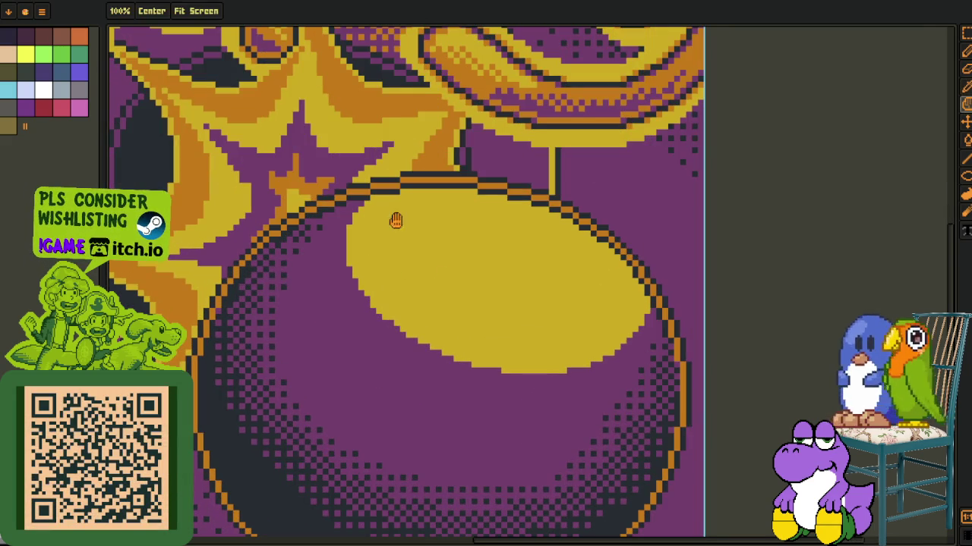
pyautogui.moveTo(477, 251); pyautogui.dragTo(340, 200)
# - Show the layer timeline, compare the yellow fill via undo/redo, and open the layer's menu
pyautogui.press('o')
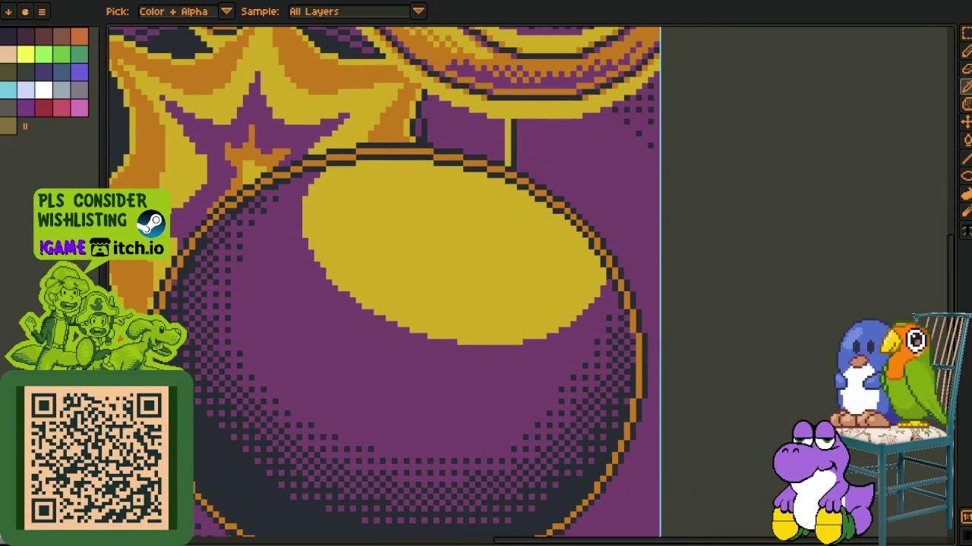
pyautogui.press('Tab')
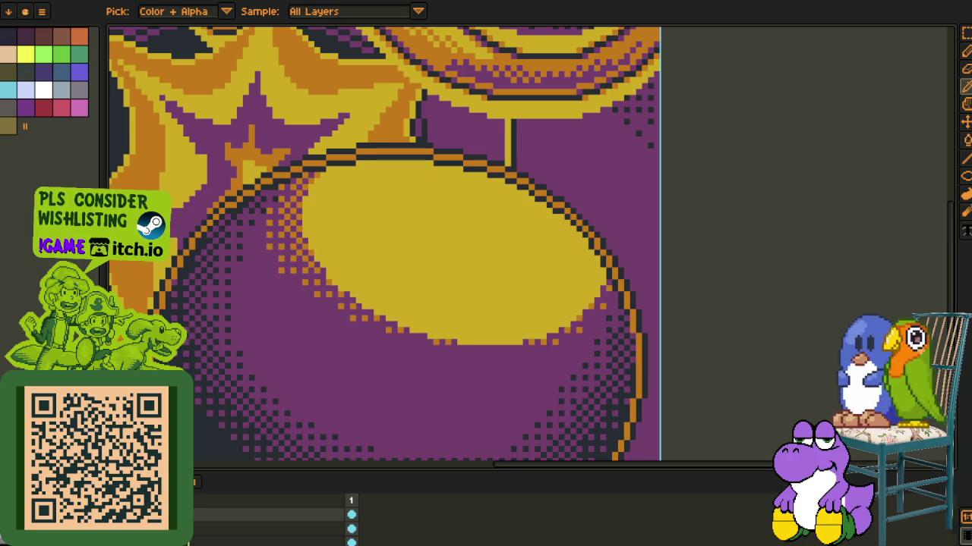
pyautogui.hotkey('ctrl', 'z')
pyautogui.hotkey('ctrl', 'y')
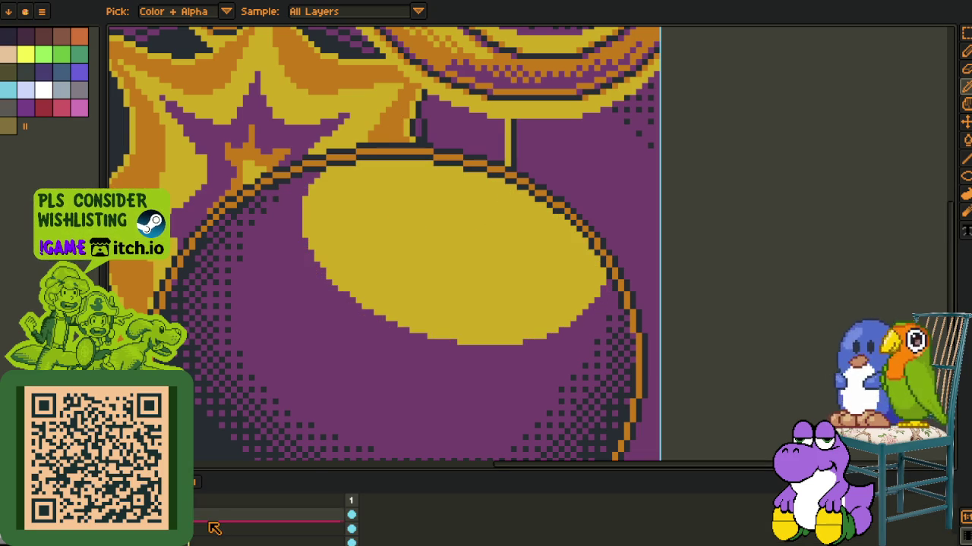
pyautogui.rightClick(220, 524)
pyautogui.click(256, 527)
pyautogui.rightClick(246, 526)
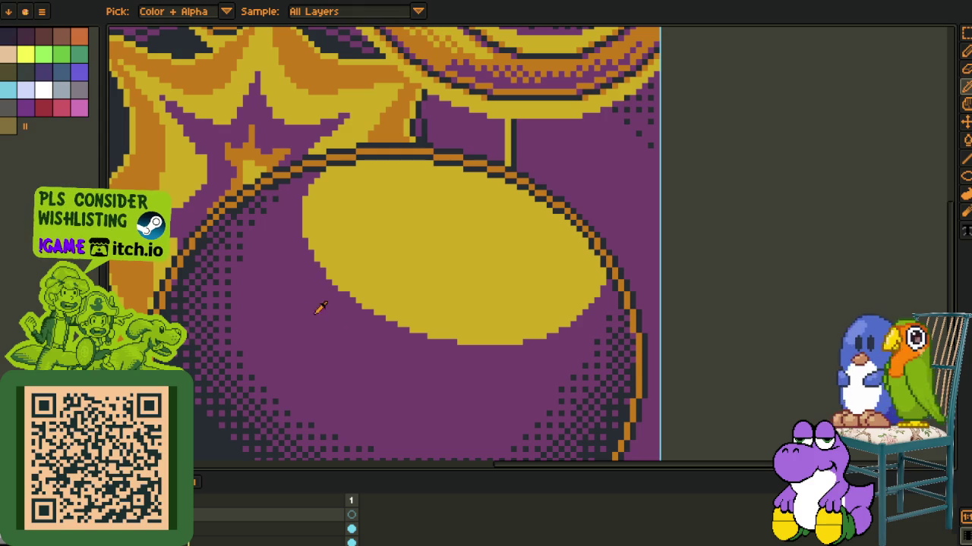
# - Bucket-fill the bomb's highlight ellipse with orange
pyautogui.press('g')
pyautogui.click(412, 260)
pyautogui.press('i')
pyautogui.scroll(-2, 690, 260)
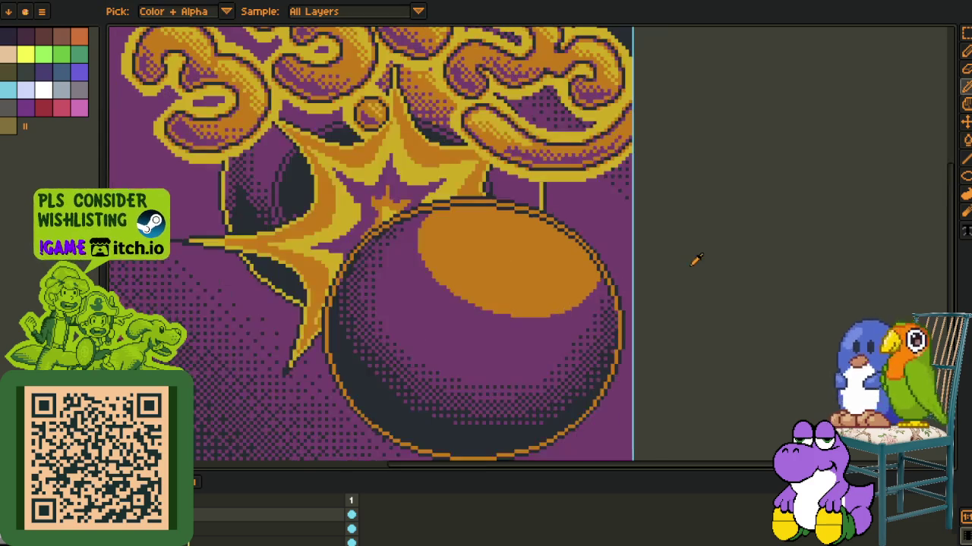
pyautogui.scroll(2, 347, 310)
pyautogui.moveTo(346, 311); pyautogui.dragTo(277, 320)
pyautogui.scroll(2, 267, 211)
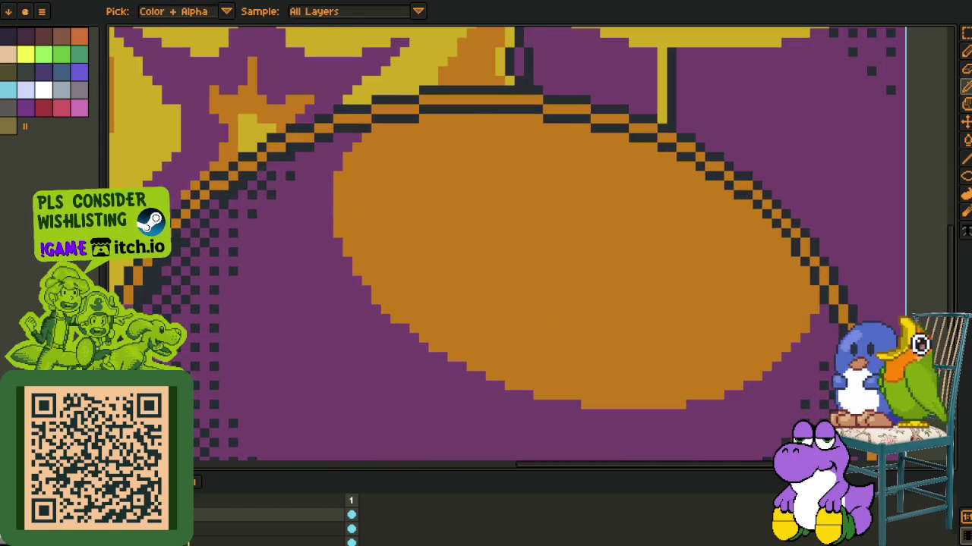
# - Paint a marker pixel at the ellipse's edge, then repaint it orange
pyautogui.press('b')
pyautogui.scroll(2, 283, 234)
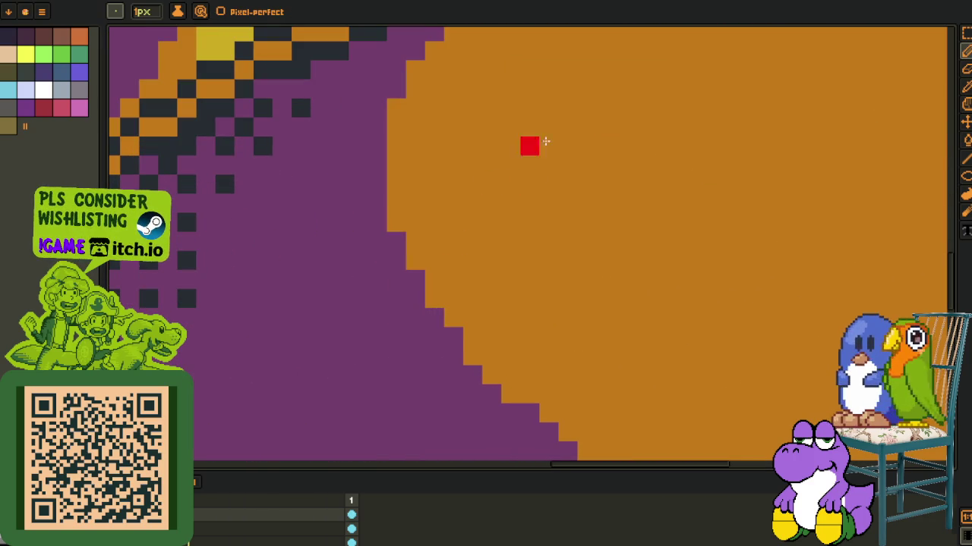
pyautogui.click(433, 223)
pyautogui.scroll(2, 361, 250)
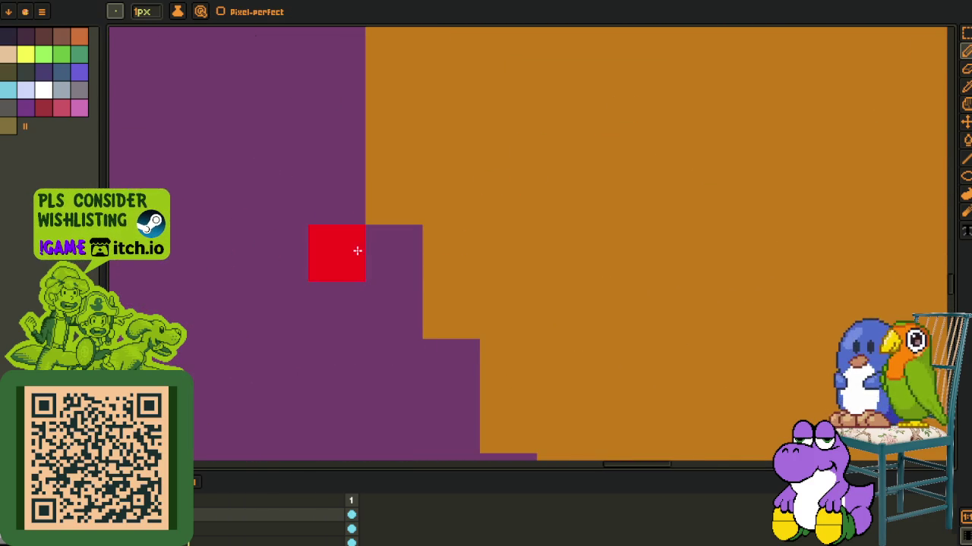
pyautogui.scroll(-2, 343, 252)
pyautogui.keyDown('alt'); pyautogui.click(377, 220); pyautogui.keyUp('alt')
pyautogui.click(334, 260)
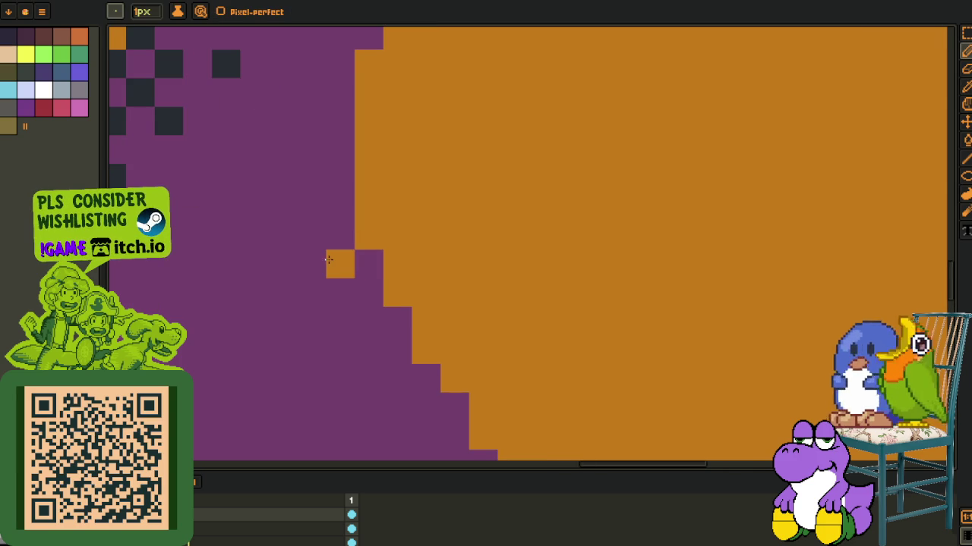
pyautogui.scroll(-1, 332, 260)
pyautogui.scroll(1, 332, 261)
# - Paint black and white pixels into a 2×2 checker block at the ellipse's left edge
pyautogui.press('i')
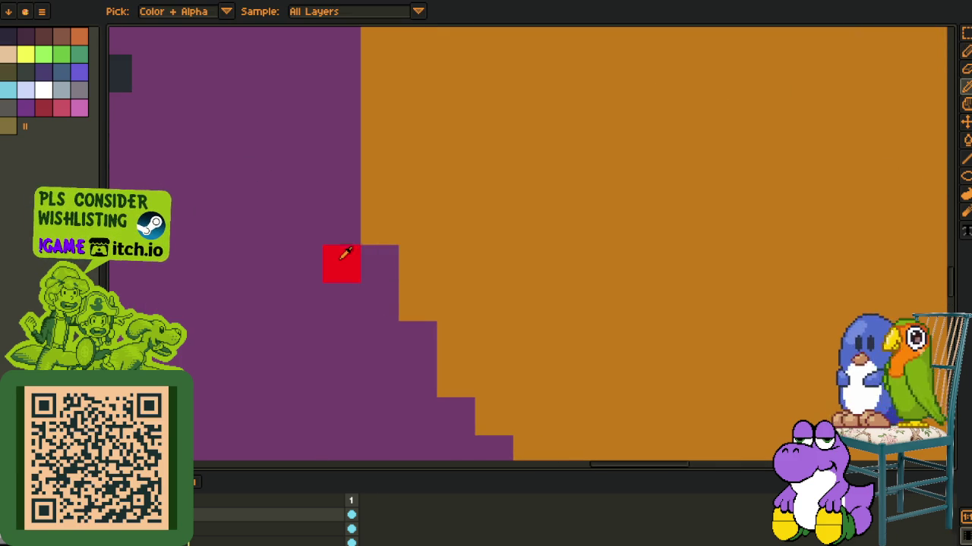
pyautogui.scroll(-2, 338, 258)
pyautogui.scroll(1, 336, 254)
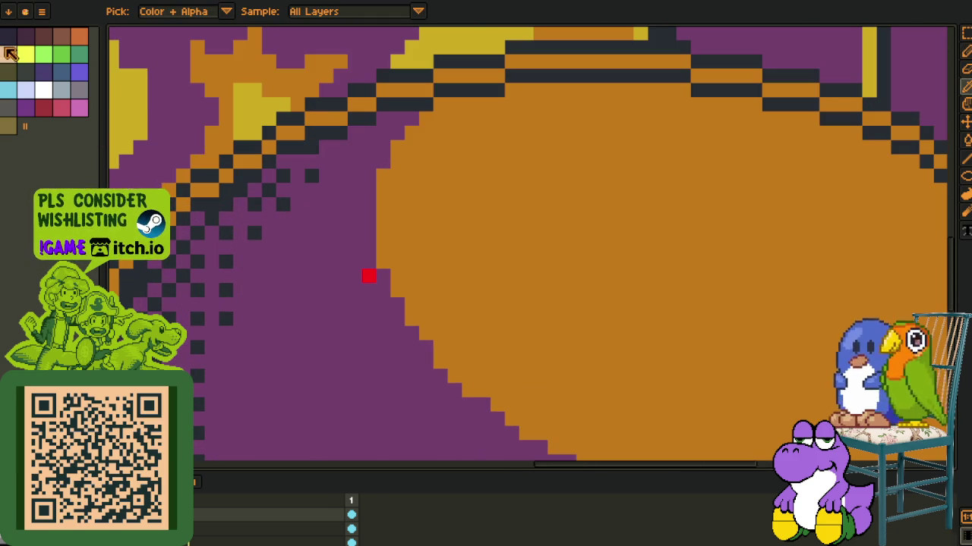
pyautogui.press('b')
pyautogui.scroll(2, 383, 285)
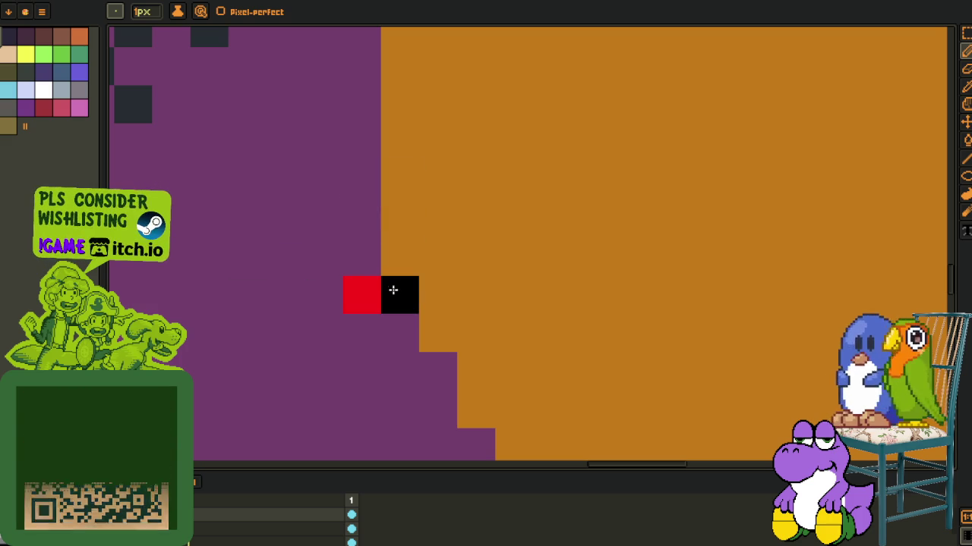
pyautogui.click(395, 300)
pyautogui.click(361, 272)
pyautogui.rightClick(393, 272)
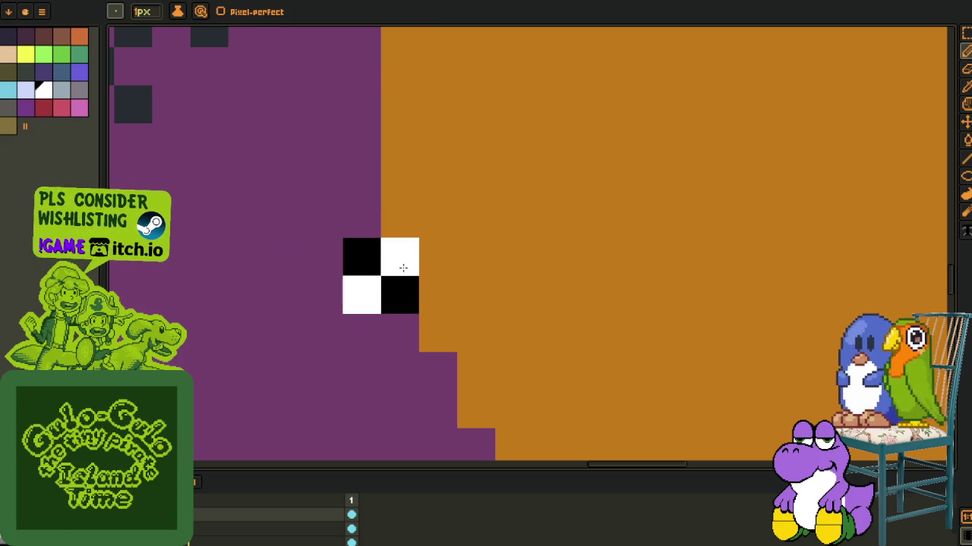
pyautogui.press('m')
pyautogui.moveTo(531, 159); pyautogui.dragTo(765, 316)
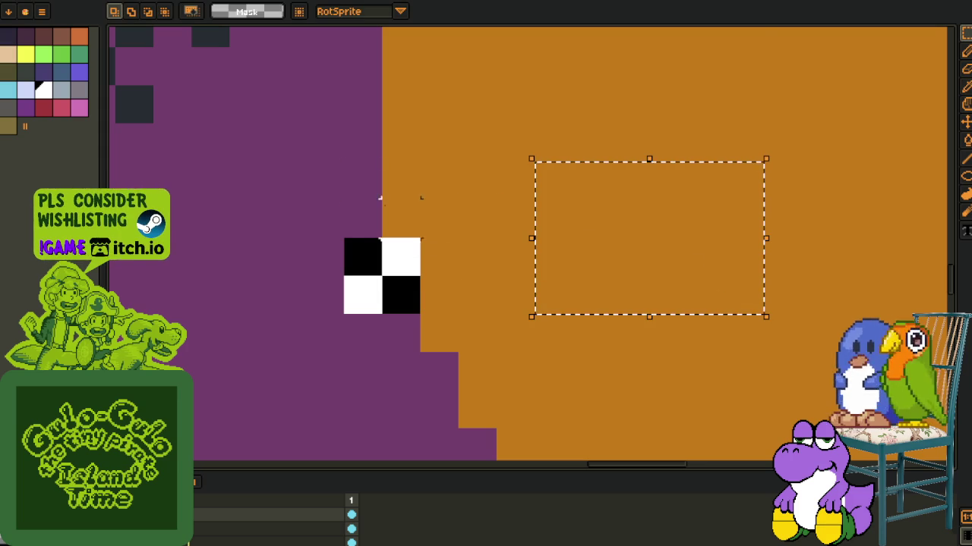
pyautogui.hotkey('ctrl', 'd')
# - Marquee-select the 2×2 black-and-white checker block and make it a brush with Ctrl+B
pyautogui.scroll(-1, 365, 260)
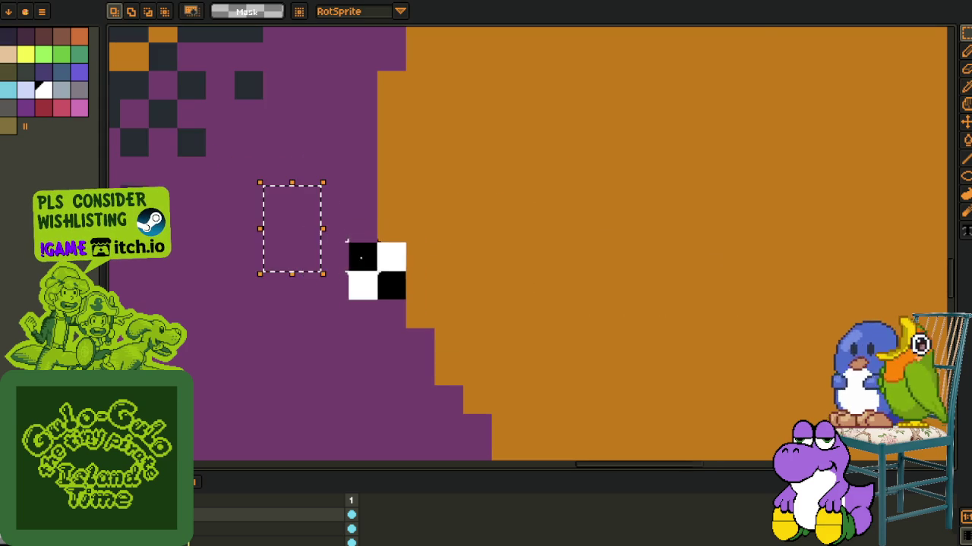
pyautogui.moveTo(346, 241); pyautogui.dragTo(409, 301)
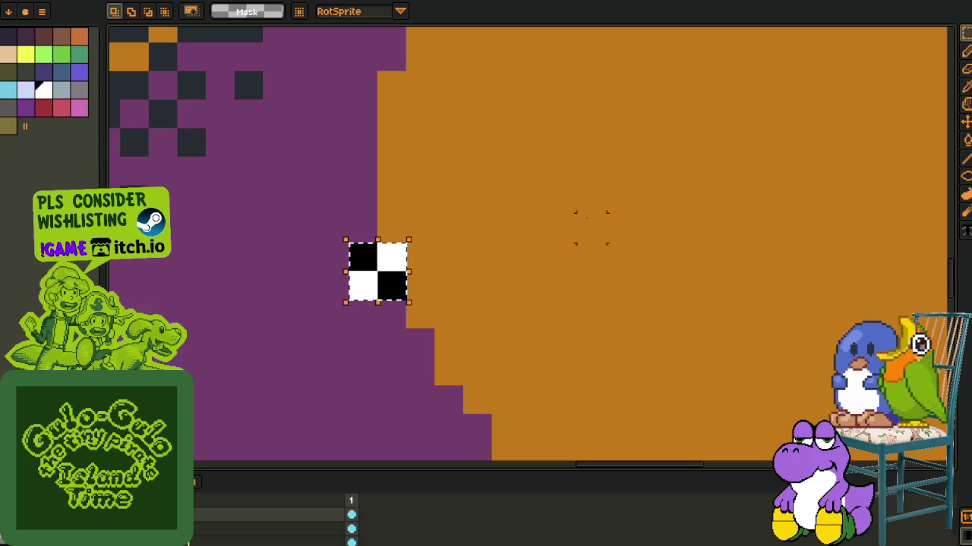
pyautogui.hotkey('ctrl', 'b')
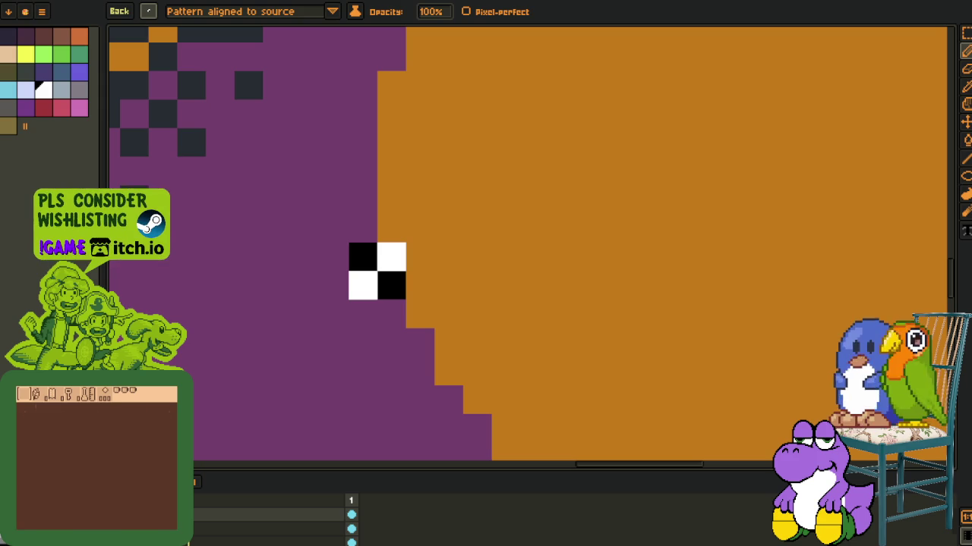
# - Paint a checker stroke down the ellipse's left edge, then undo it
pyautogui.scroll(-2, 342, 223)
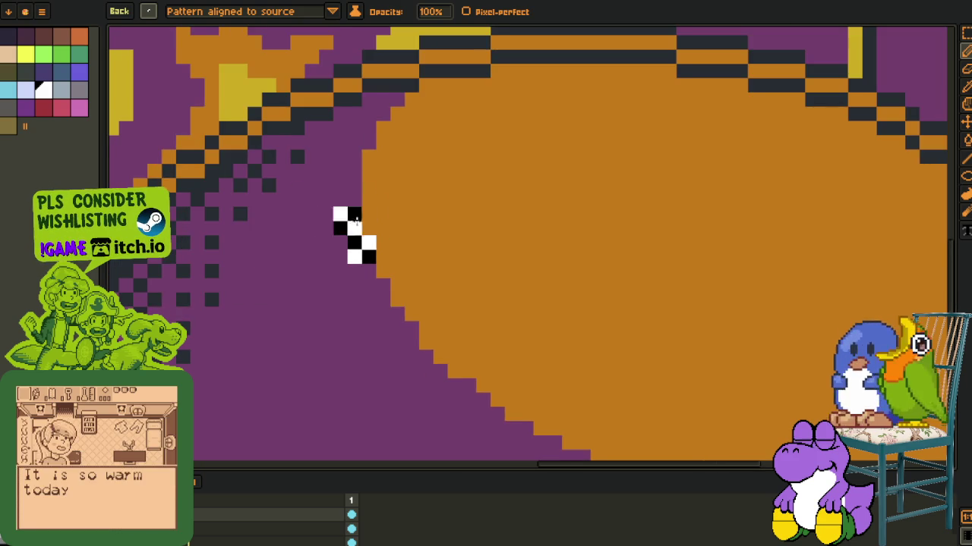
pyautogui.press('space')
pyautogui.moveTo(387, 210); pyautogui.dragTo(393, 203)
pyautogui.moveTo(389, 127); pyautogui.dragTo(360, 264)
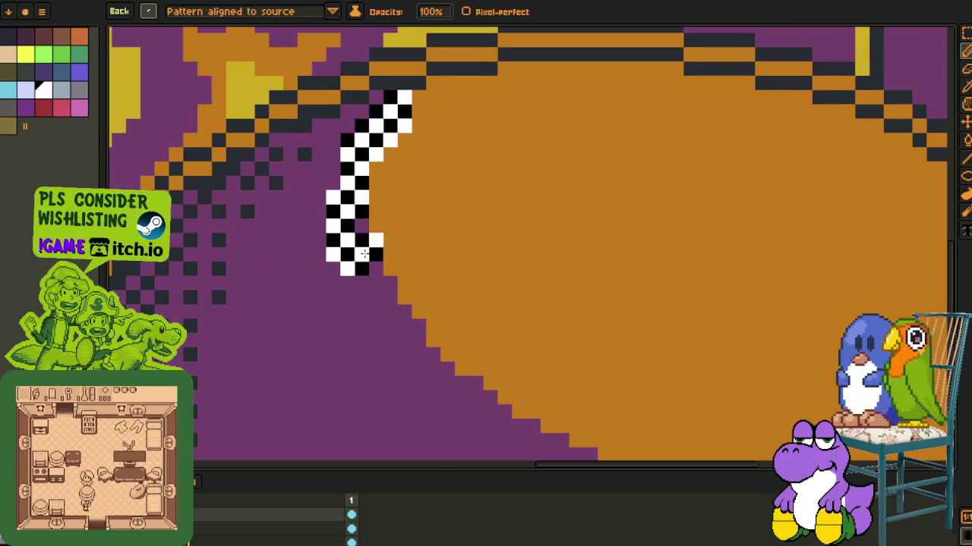
pyautogui.press('space')
pyautogui.scroll(-2, 291, 164)
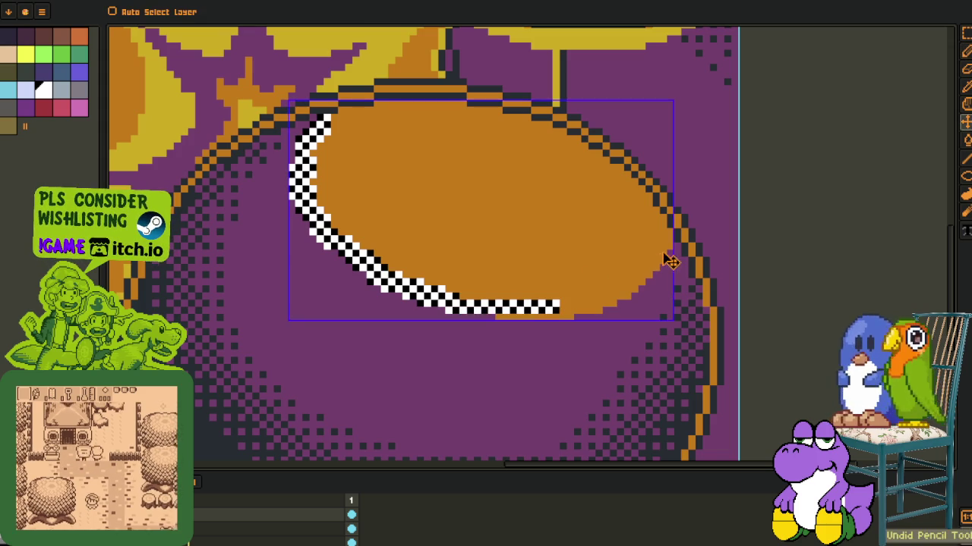
pyautogui.hotkey('ctrl', 'z')
pyautogui.scroll(2, 666, 243)
# - Paint checker strokes along the ellipse's lower-left, lower-right and right edges
pyautogui.moveTo(681, 258); pyautogui.dragTo(402, 426)
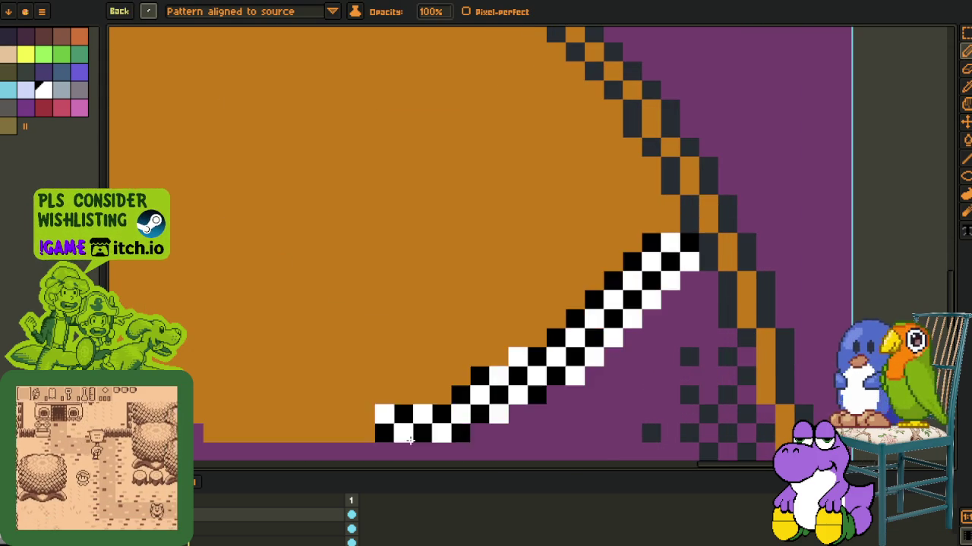
pyautogui.scroll(-2, 402, 428)
pyautogui.scroll(1, 342, 411)
pyautogui.moveTo(342, 410)
pyautogui.mouseDown()
pyautogui.moveTo(228, 341)
pyautogui.moveTo(323, 391)
pyautogui.moveTo(417, 413)
pyautogui.mouseUp()
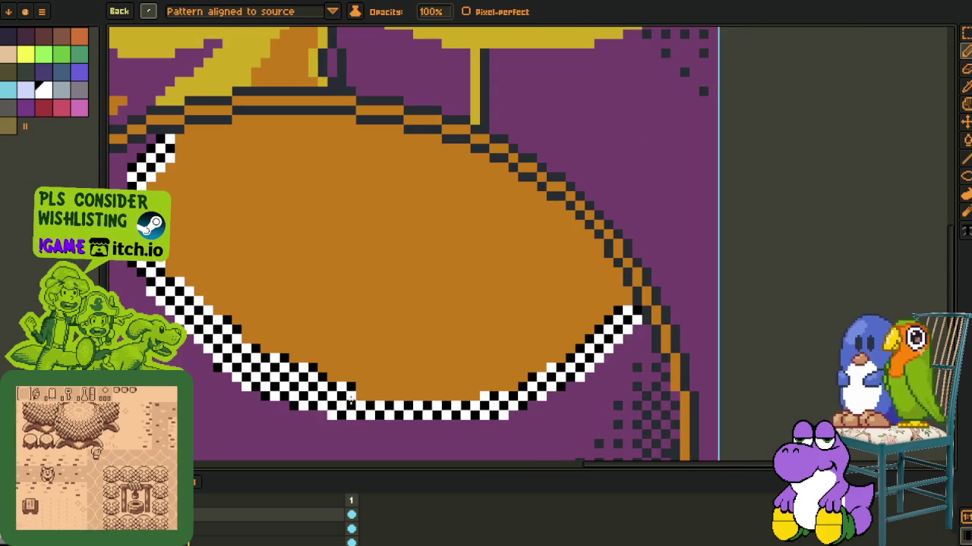
pyautogui.moveTo(558, 380); pyautogui.dragTo(635, 296)
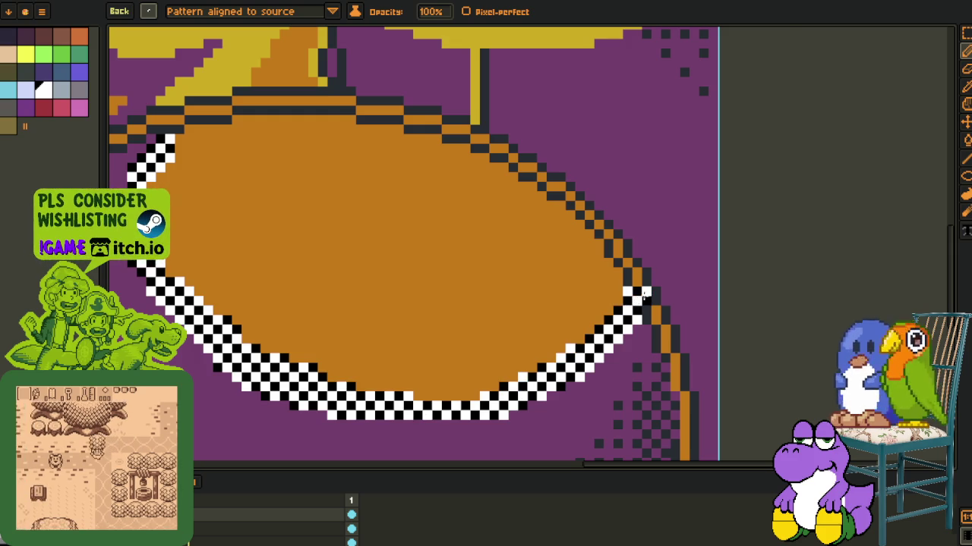
# - Inspect the checker band and select a 2×2 area of the dither pattern
pyautogui.scroll(2, 644, 279)
pyautogui.scroll(-3, 644, 270)
pyautogui.scroll(2, 357, 223)
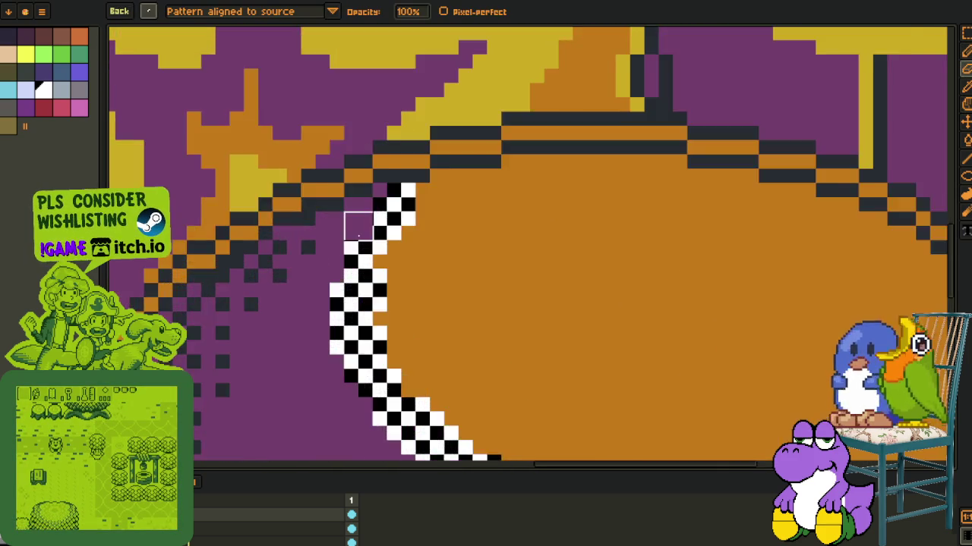
pyautogui.scroll(-1, 327, 224)
pyautogui.scroll(-1, 317, 224)
pyautogui.scroll(-2, 316, 224)
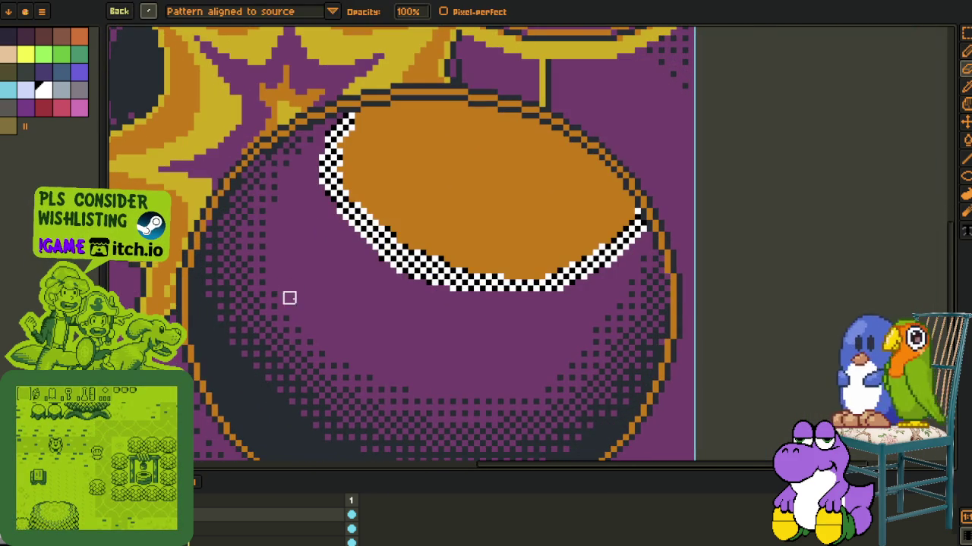
pyautogui.scroll(2, 272, 370)
pyautogui.scroll(2, 258, 342)
pyautogui.press('m')
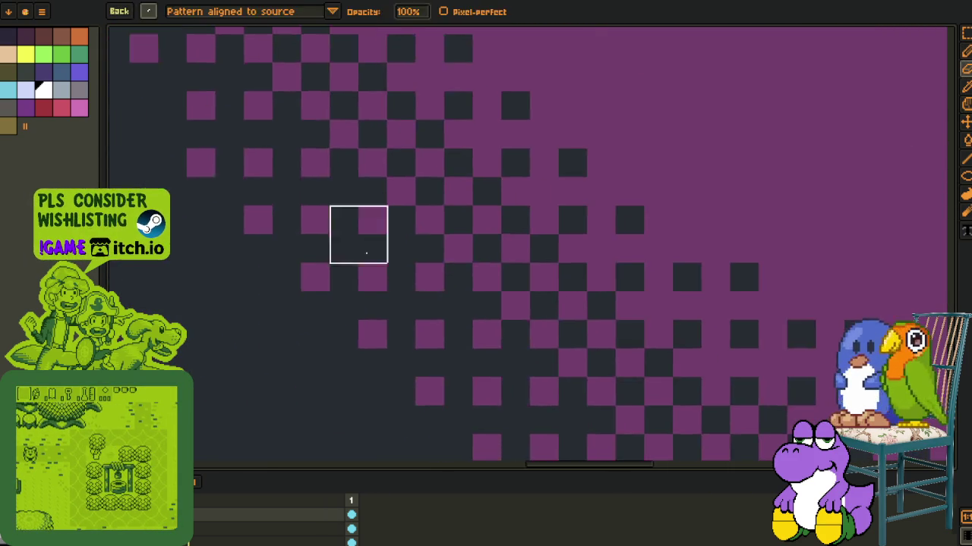
pyautogui.scroll(2, 326, 258)
pyautogui.moveTo(270, 165); pyautogui.dragTo(346, 285)
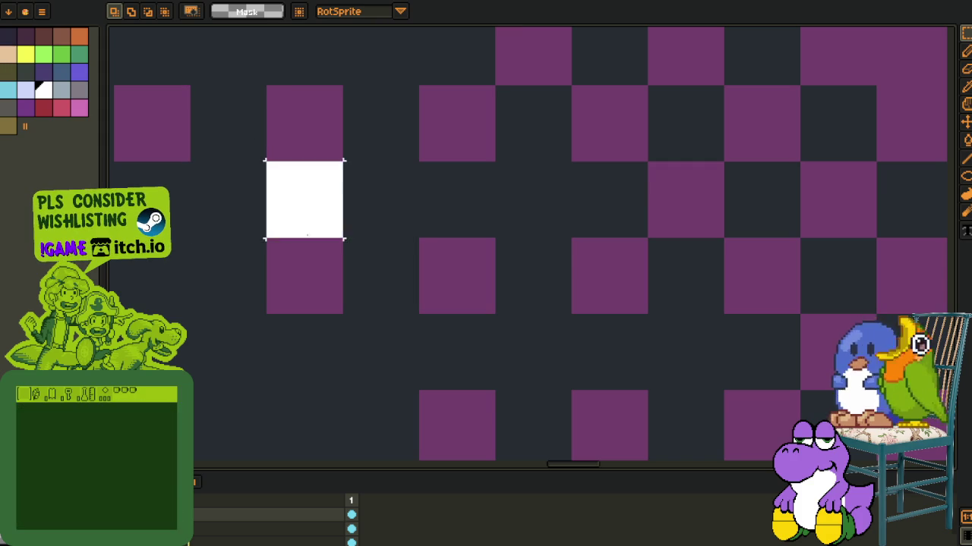
# - Select a 2×3 block of the dither pattern, then pan to the orange and checker border
pyautogui.scroll(-2, 346, 257)
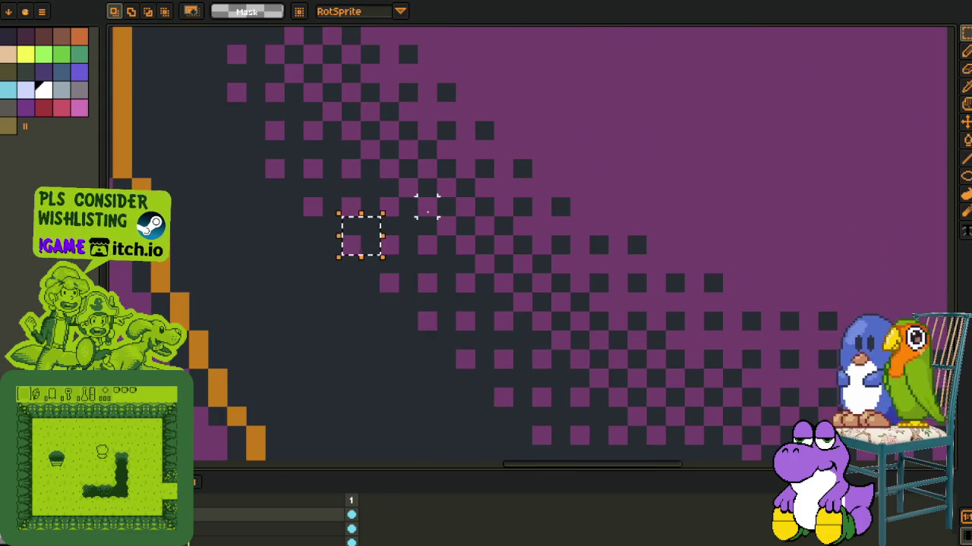
pyautogui.scroll(-2, 427, 205)
pyautogui.scroll(3, 463, 197)
pyautogui.moveTo(440, 213); pyautogui.dragTo(495, 300)
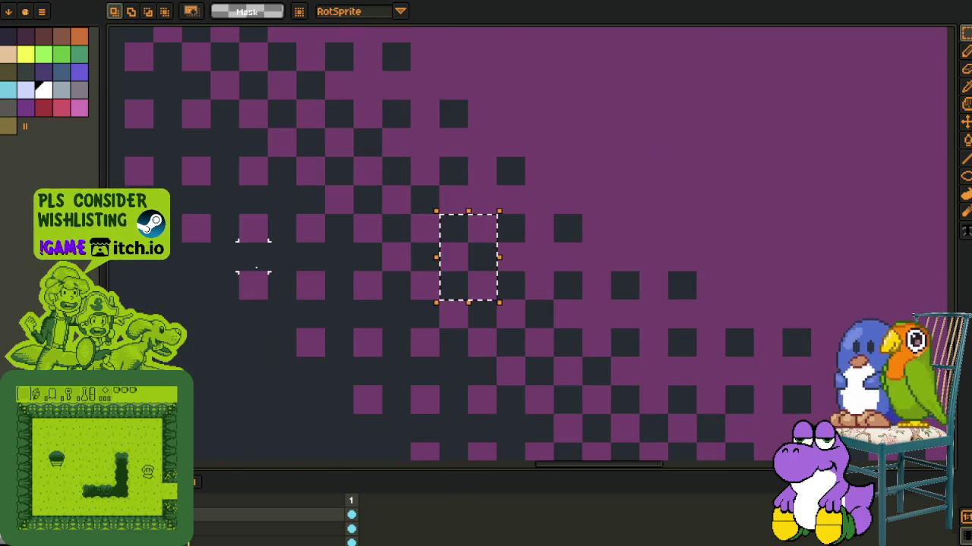
pyautogui.scroll(-3, 299, 318)
pyautogui.press('m')
pyautogui.scroll(5, 511, 204)
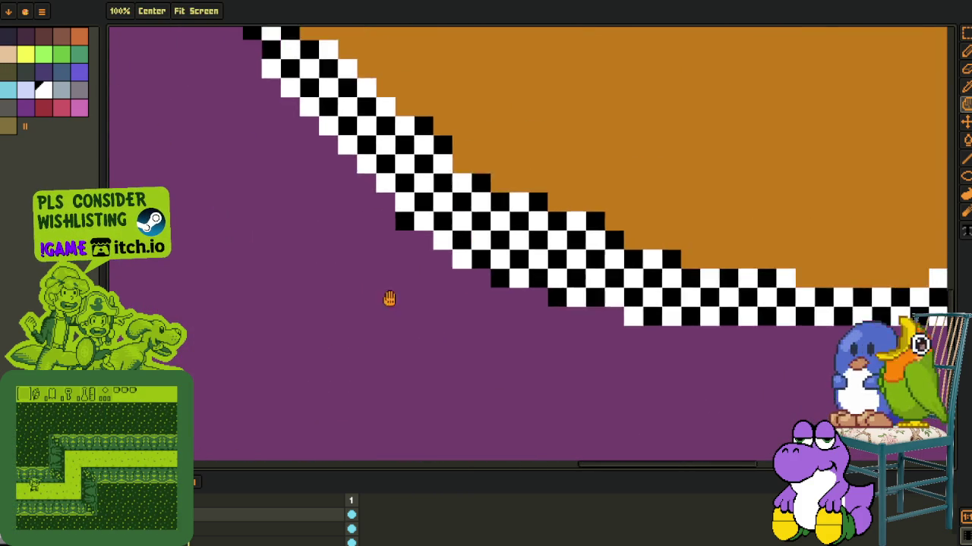
pyautogui.moveTo(367, 335); pyautogui.dragTo(352, 409)
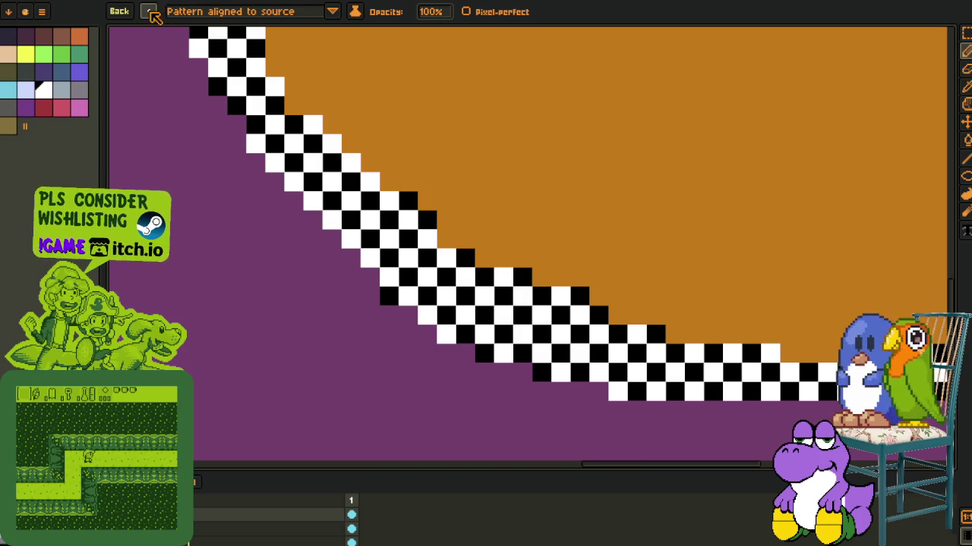
# - Open, dismiss and reopen the saved-brushes list
pyautogui.click(151, 13)
pyautogui.click(203, 64)
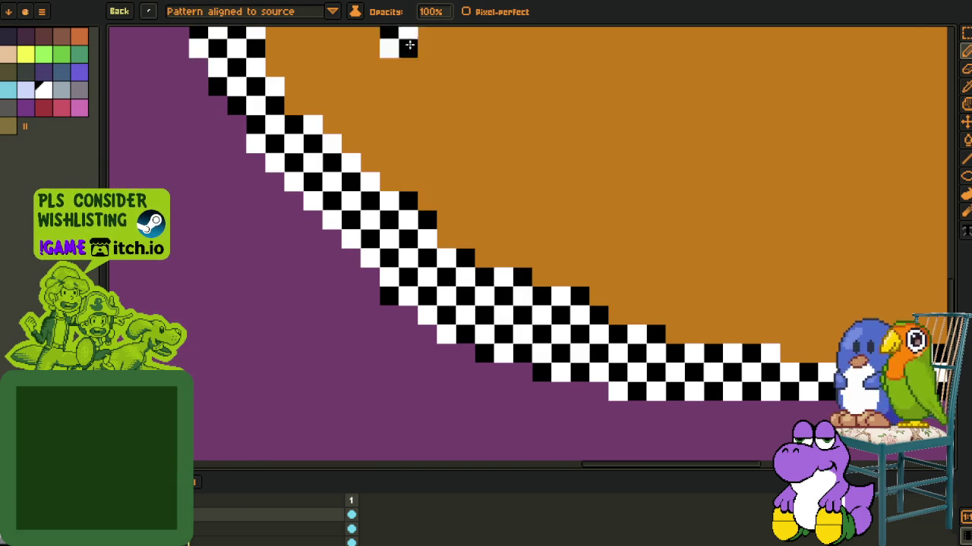
pyautogui.click(151, 13)
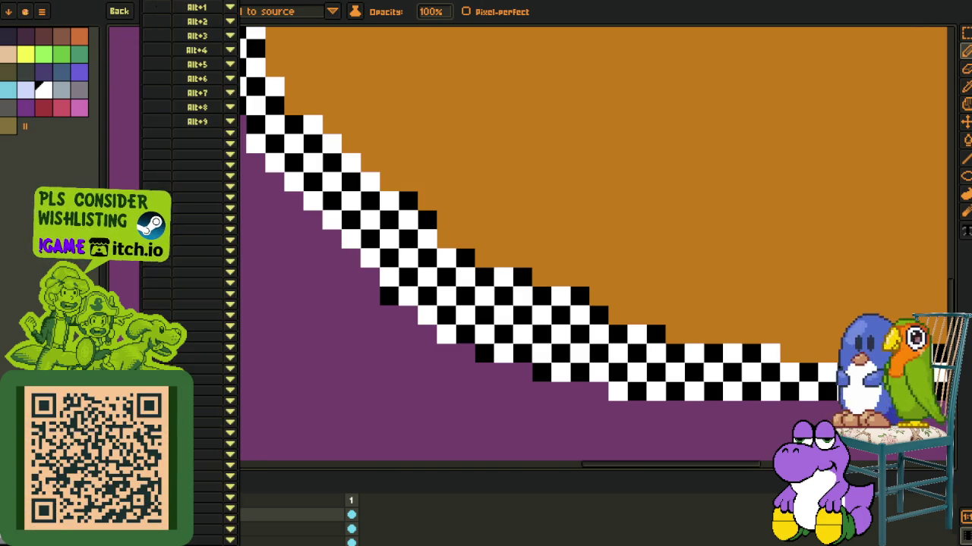
pyautogui.scroll(3, 352, 197)
# - With the 1px pencil, paint a white pixel and three black pixels beside the checker band
pyautogui.press('b')
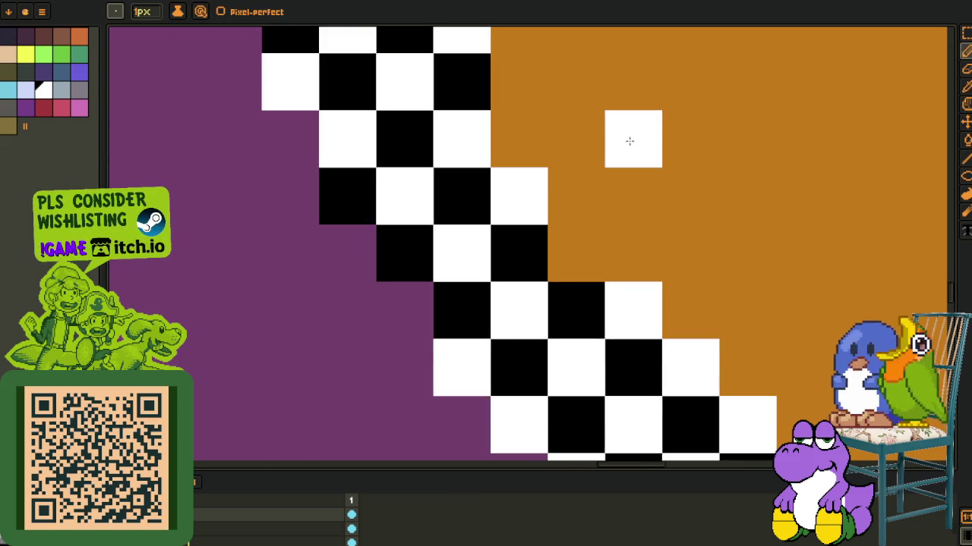
pyautogui.moveTo(405, 174); pyautogui.dragTo(552, 174)
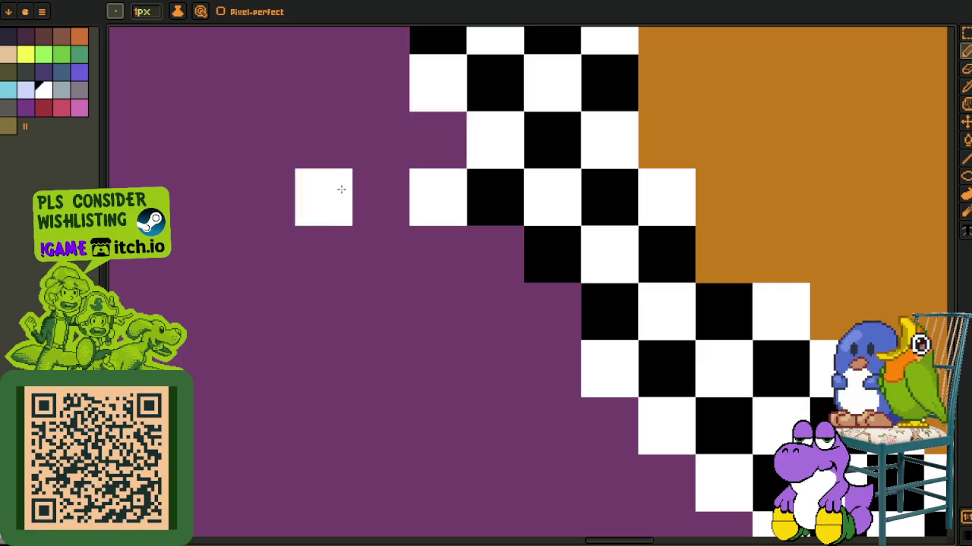
pyautogui.scroll(1, 406, 209)
pyautogui.press('o')
pyautogui.moveTo(446, 113); pyautogui.dragTo(379, 117)
# - Make the 2x2 black-and-white block a custom brush and paint a black band along the checker diagonal
pyautogui.click(372, 195)
pyautogui.scroll(2, 406, 210)
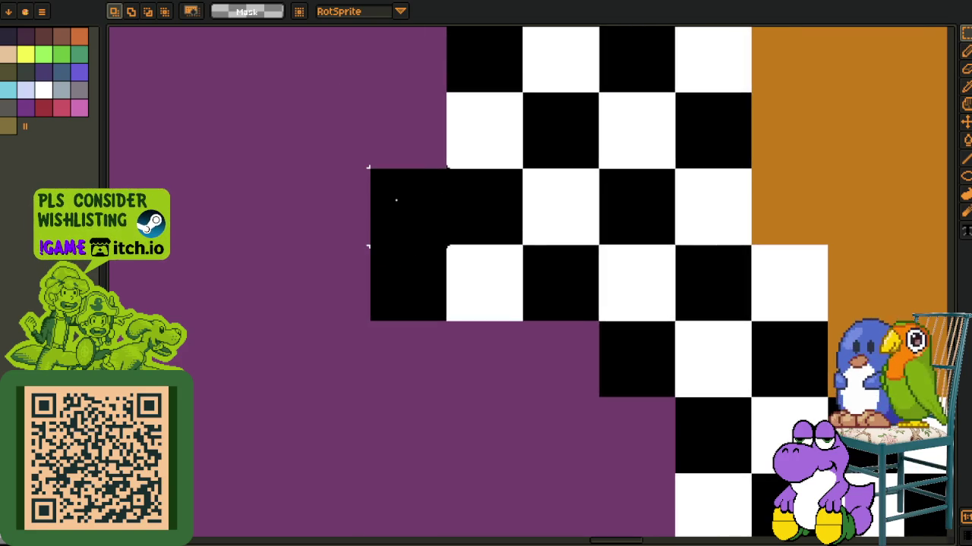
pyautogui.moveTo(395, 200); pyautogui.dragTo(486, 283)
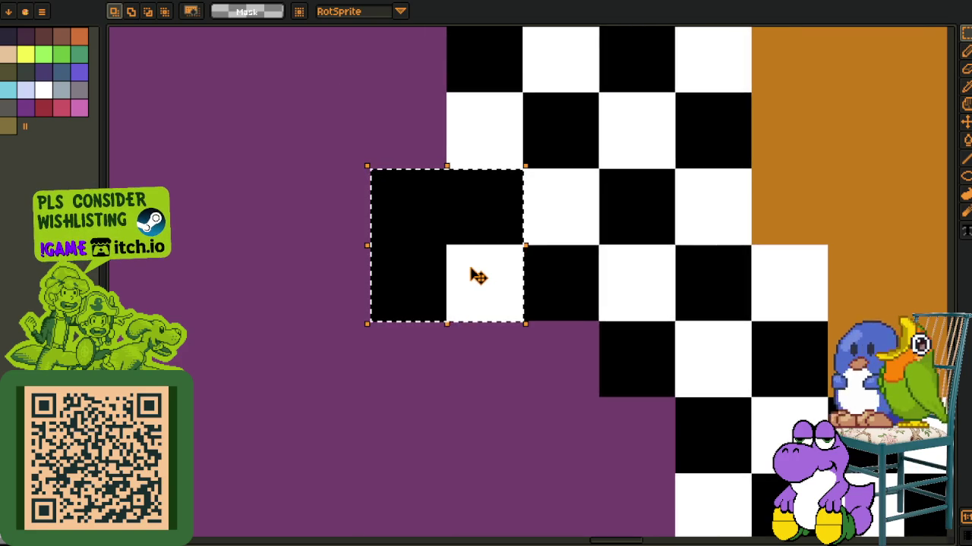
pyautogui.hotkey('ctrl', 'b')
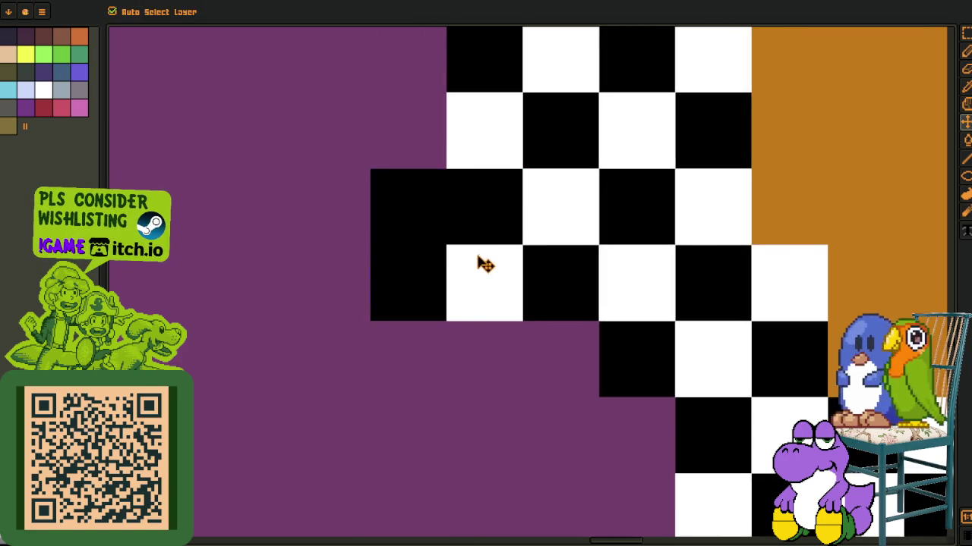
pyautogui.scroll(-3, 486, 263)
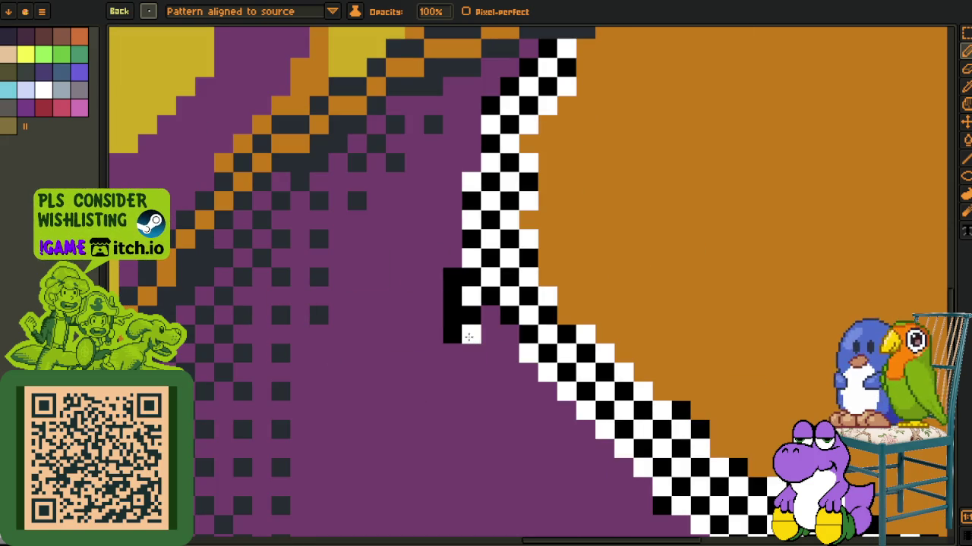
pyautogui.moveTo(493, 343)
pyautogui.mouseDown()
pyautogui.moveTo(500, 380)
pyautogui.moveTo(315, 208)
pyautogui.moveTo(520, 378)
pyautogui.mouseUp()
# - Paint black along the rim's bottom edge, bottom purple strip and right diagonal
pyautogui.scroll(-1, 520, 377)
pyautogui.scroll(-1, 477, 373)
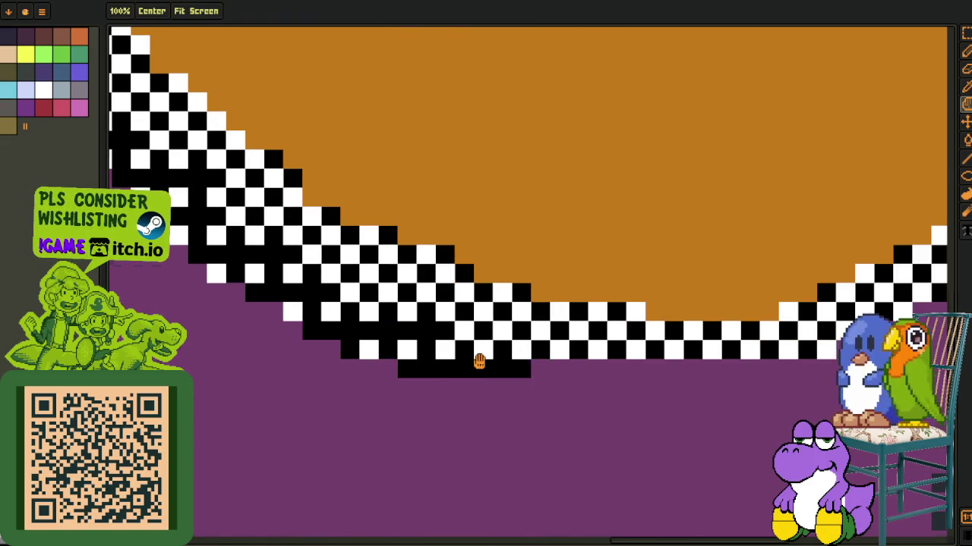
pyautogui.scroll(-1, 477, 362)
pyautogui.scroll(2, 433, 386)
pyautogui.moveTo(410, 406); pyautogui.dragTo(604, 391)
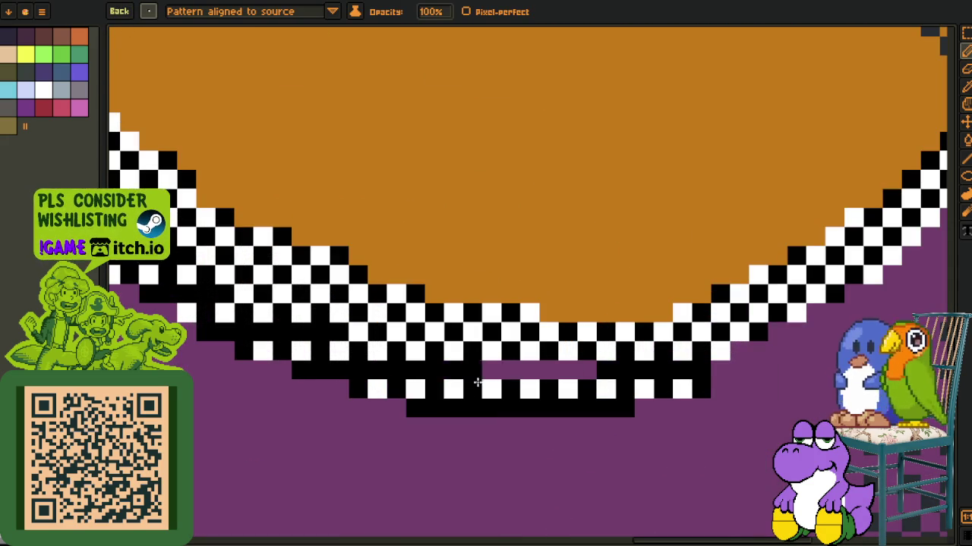
pyautogui.moveTo(459, 380); pyautogui.dragTo(596, 372)
pyautogui.moveTo(642, 392)
pyautogui.mouseDown()
pyautogui.moveTo(456, 414)
pyautogui.moveTo(645, 273)
pyautogui.moveTo(685, 267)
pyautogui.mouseUp()
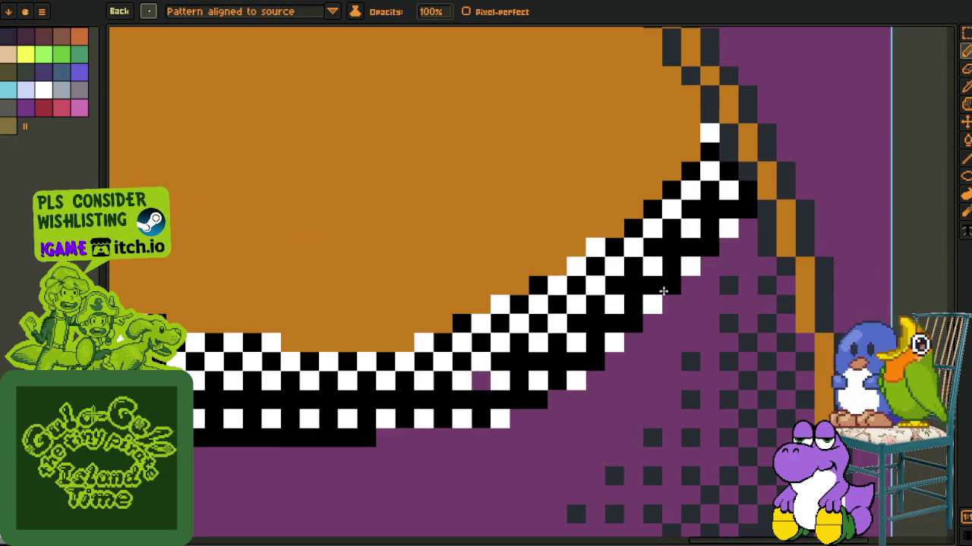
# - Touch up the left rim pixels and clear a stray white pixel back to orange
pyautogui.moveTo(463, 420); pyautogui.dragTo(873, 456)
pyautogui.moveTo(279, 94); pyautogui.dragTo(359, 204)
pyautogui.moveTo(390, 284)
pyautogui.mouseDown()
pyautogui.moveTo(405, 294)
pyautogui.moveTo(395, 217)
pyautogui.moveTo(438, 187)
pyautogui.mouseUp()
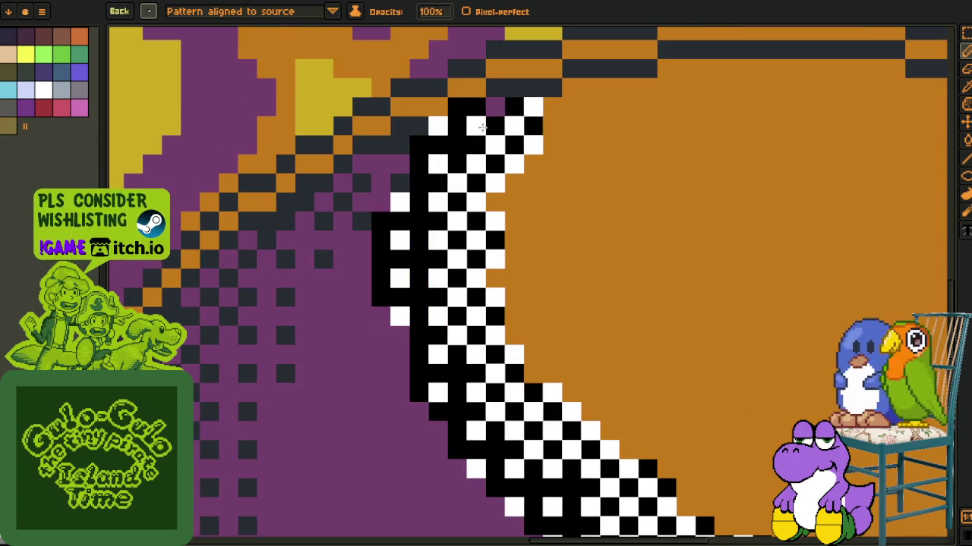
pyautogui.click(476, 88)
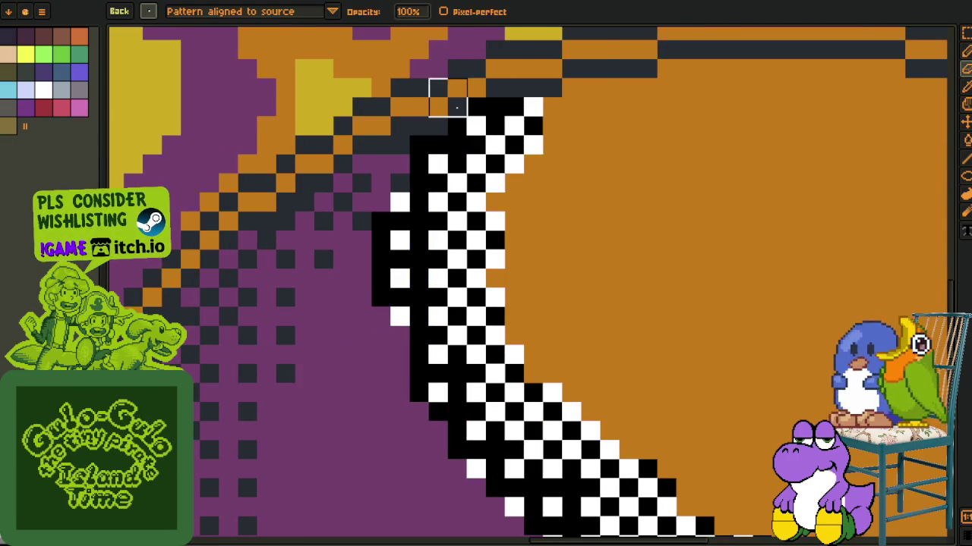
pyautogui.scroll(-2, 444, 98)
pyautogui.scroll(2, 445, 98)
pyautogui.moveTo(212, 191)
pyautogui.mouseDown()
pyautogui.moveTo(243, 253)
pyautogui.moveTo(470, 253)
pyautogui.mouseUp()
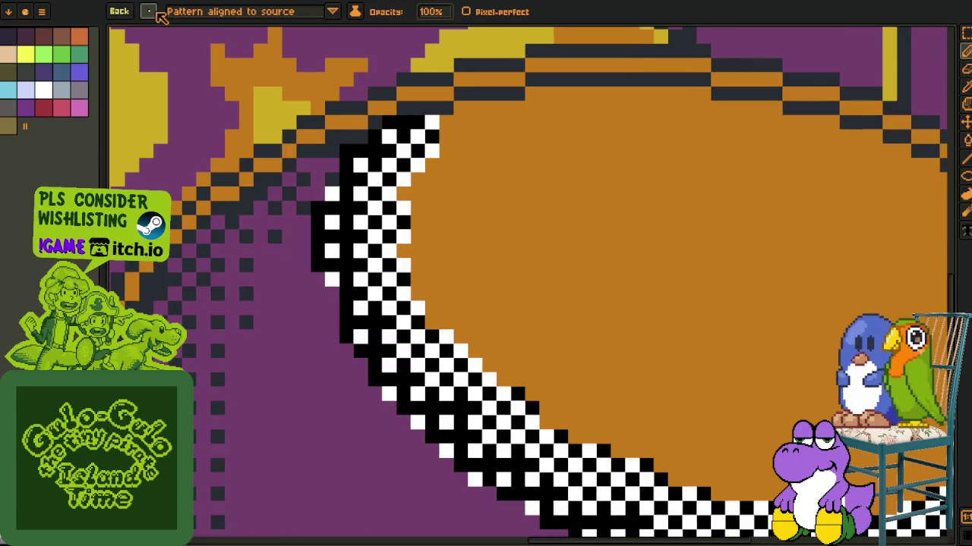
# - Paint one black and three white pixels at the rim's edge to form a new 2x2 block
pyautogui.press('o')
pyautogui.scroll(5, 412, 127)
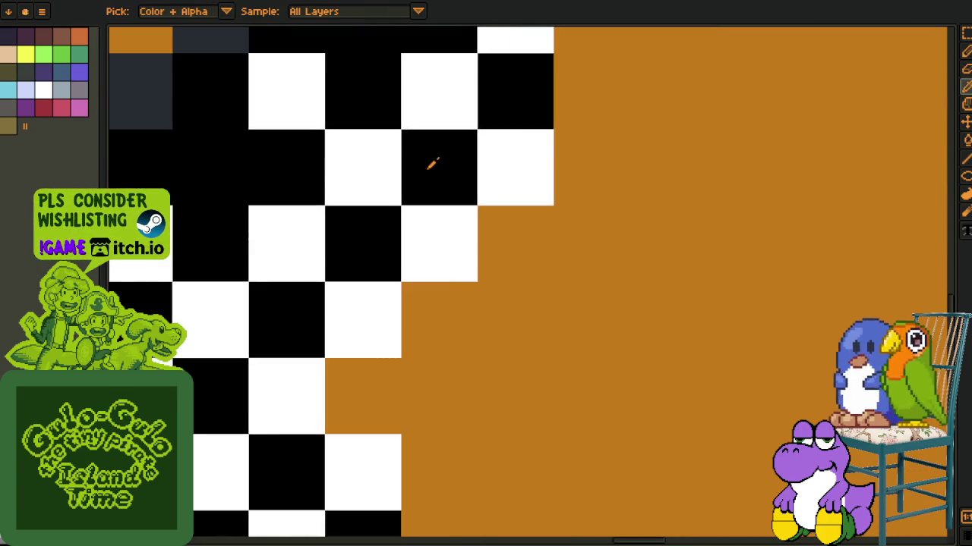
pyautogui.press('b')
pyautogui.click(378, 283)
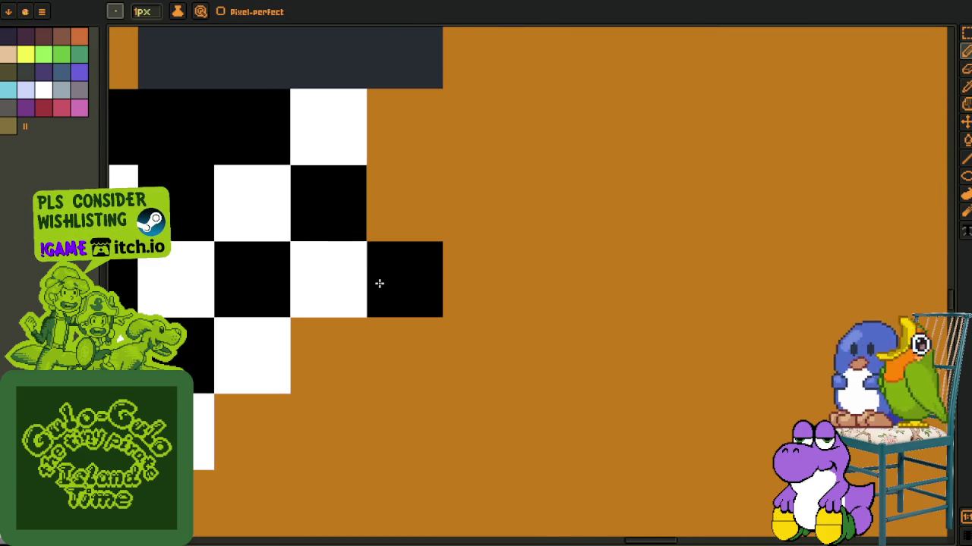
pyautogui.keyDown('alt'); pyautogui.click(353, 275); pyautogui.keyUp('alt')
pyautogui.click(392, 217)
pyautogui.click(451, 217)
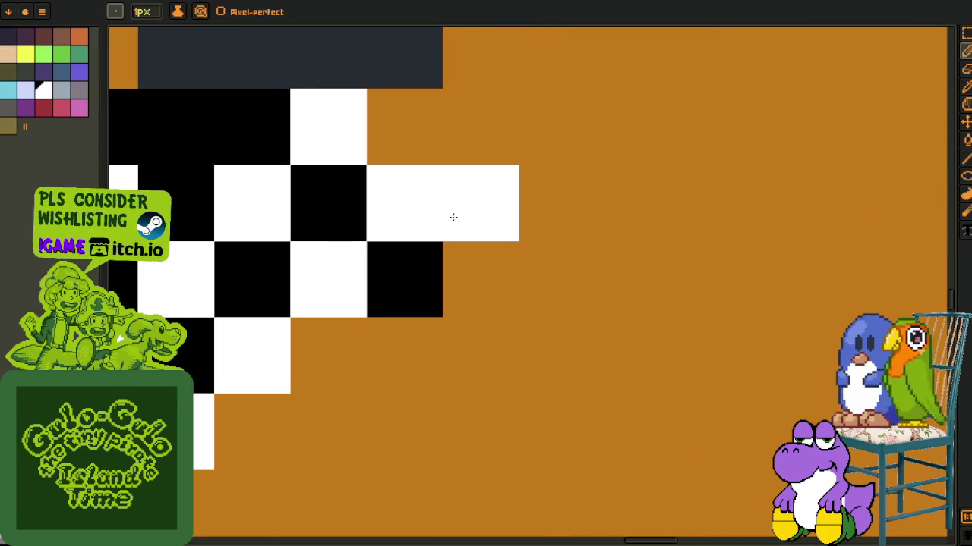
pyautogui.click(450, 274)
# - Turn the new 2x2 block into a custom brush and paint a white diagonal band
pyautogui.press('m')
pyautogui.moveTo(370, 167); pyautogui.dragTo(468, 265)
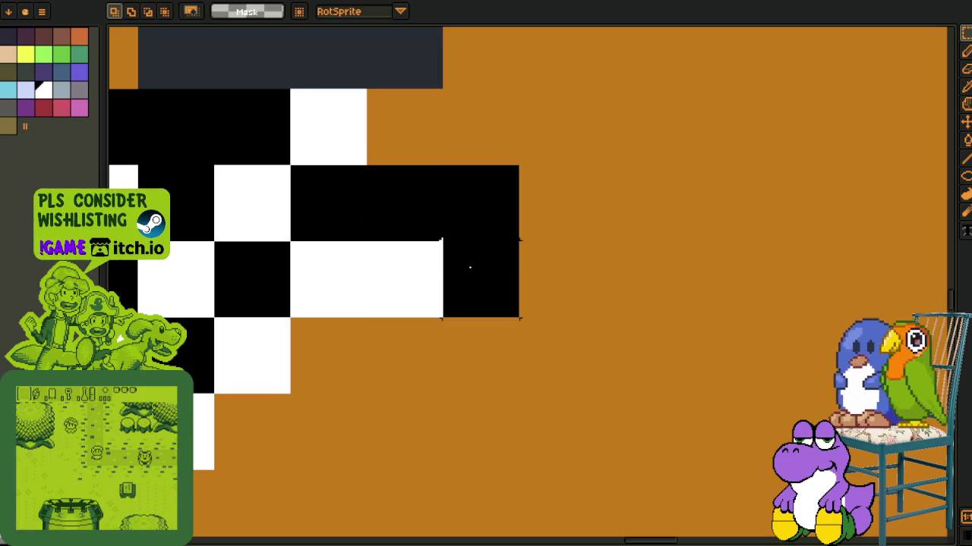
pyautogui.hotkey('ctrl', 'b')
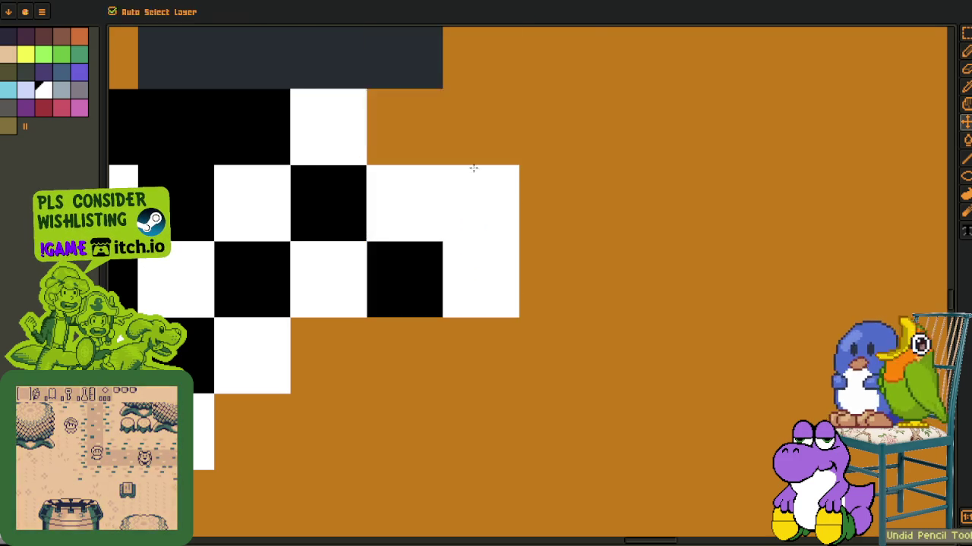
pyautogui.scroll(-3, 558, 144)
pyautogui.moveTo(553, 184); pyautogui.dragTo(419, 462)
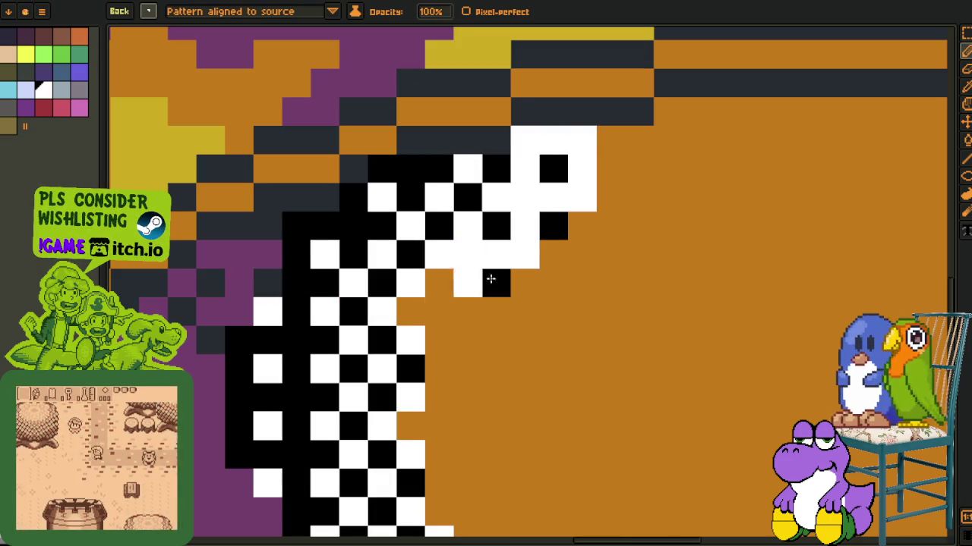
# - Paint a checker band along the oval's lower inner edge and whiten the rim's right end
pyautogui.scroll(-3, 418, 463)
pyautogui.scroll(1, 380, 261)
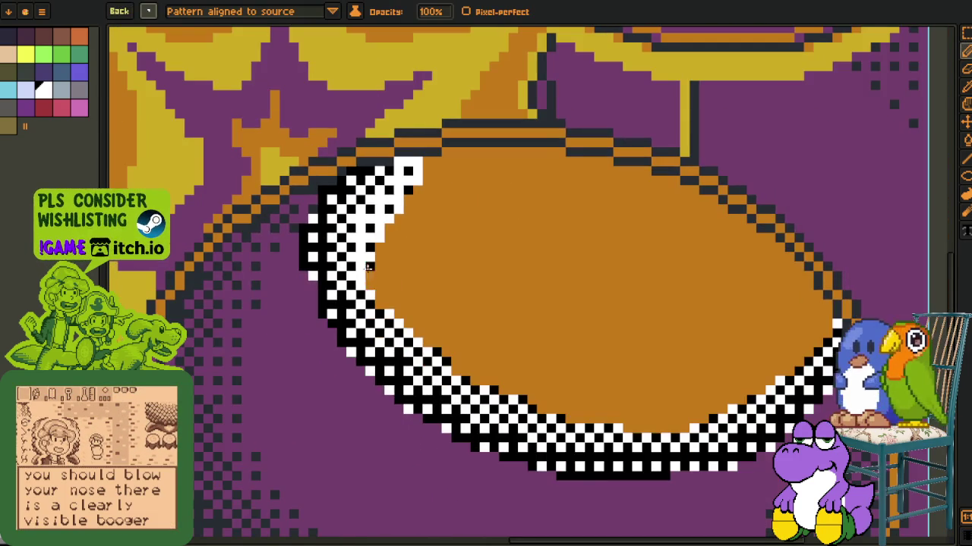
pyautogui.moveTo(499, 388); pyautogui.dragTo(535, 404)
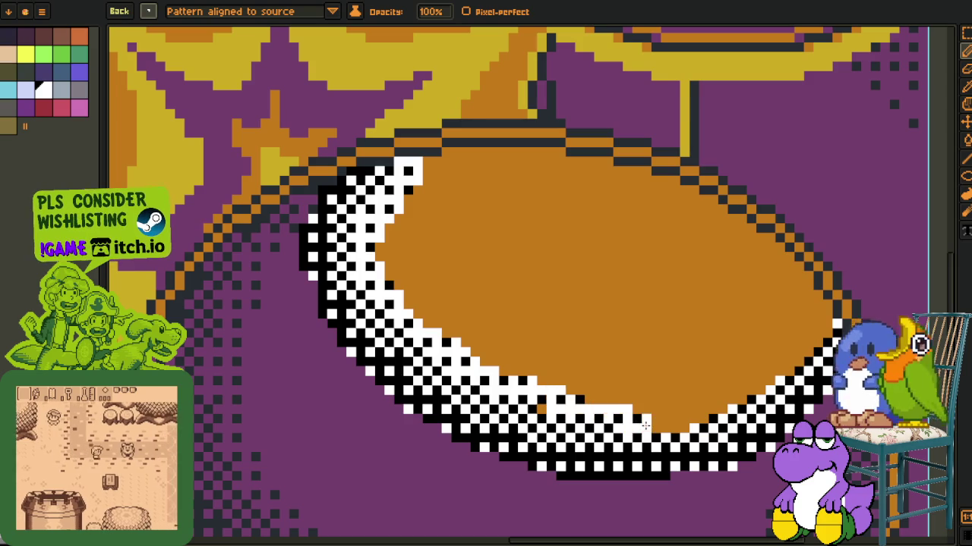
pyautogui.moveTo(683, 412); pyautogui.dragTo(825, 340)
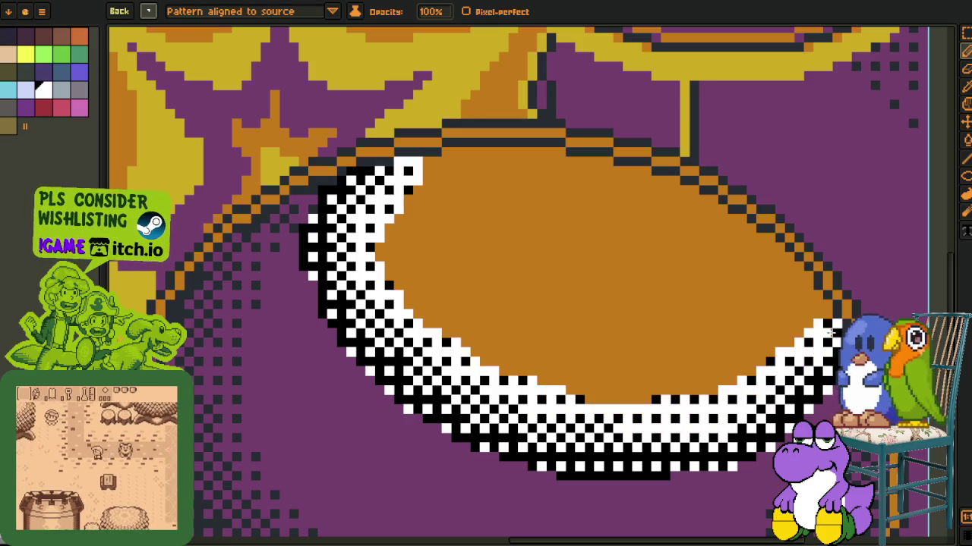
pyautogui.scroll(-3, 826, 340)
pyautogui.scroll(3, 826, 339)
pyautogui.scroll(2, 826, 339)
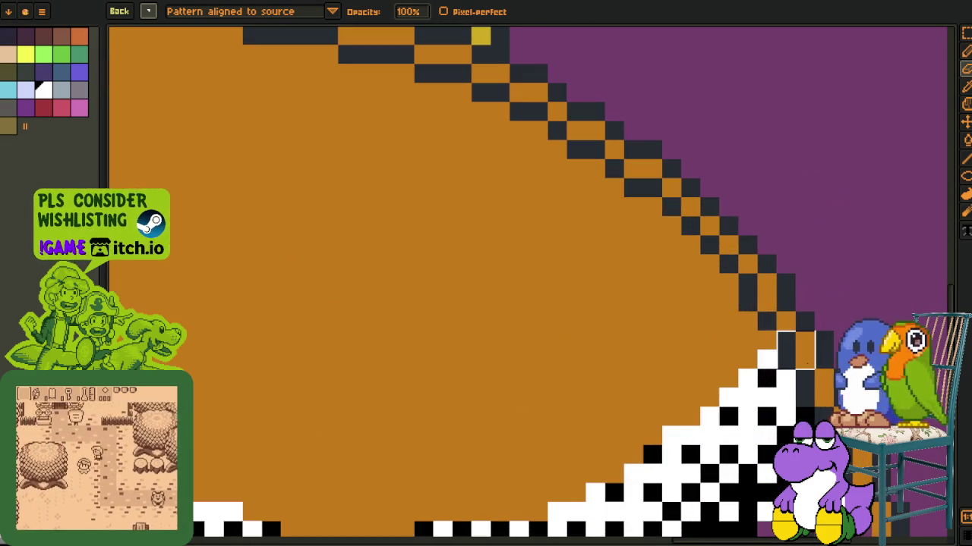
# - Return to the plain 1px brush and the eyedropper
pyautogui.click(149, 10)
pyautogui.click(183, 14)
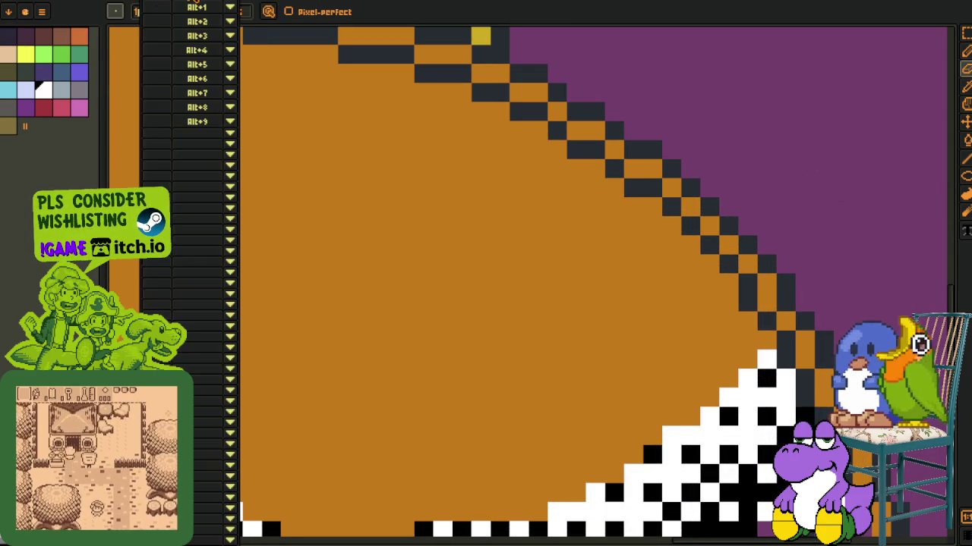
pyautogui.press('i')
pyautogui.scroll(-2, 455, 231)
pyautogui.scroll(2, 527, 187)
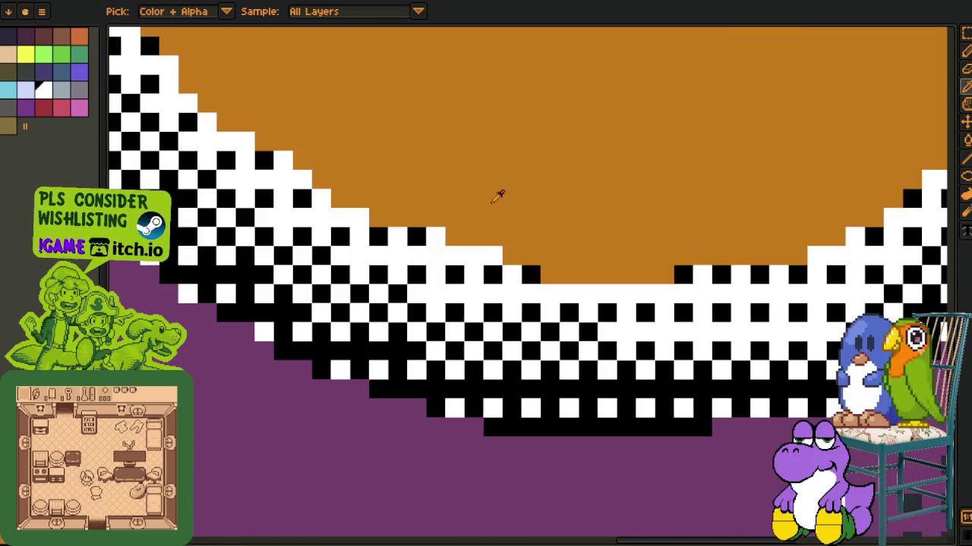
# - Replace white with orange #c97900 and black with purple across the rim
pyautogui.hotkey('shift', 'r')
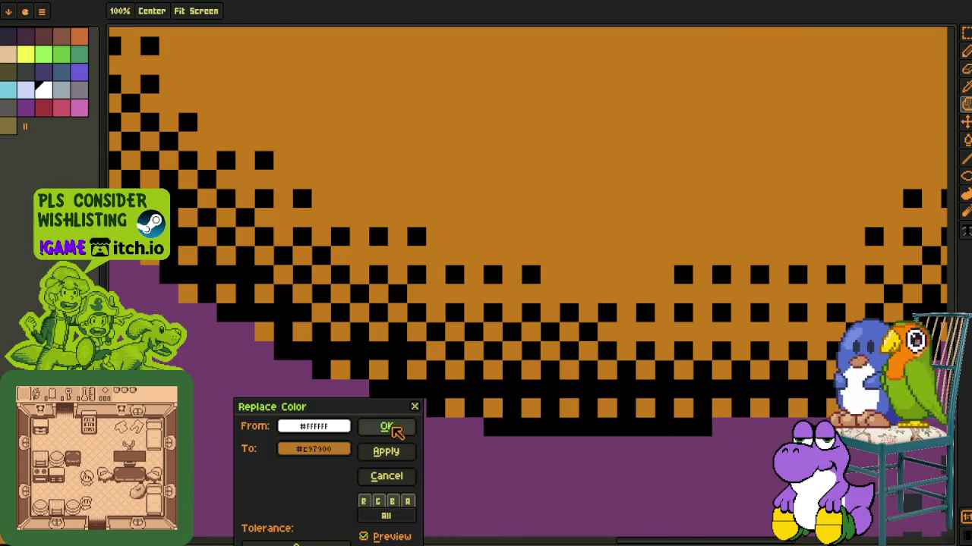
pyautogui.click(388, 428)
pyautogui.hotkey('shift', 'r')
pyautogui.click(389, 428)
pyautogui.scroll(-3, 397, 416)
pyautogui.scroll(-1, 708, 321)
pyautogui.scroll(1, 356, 374)
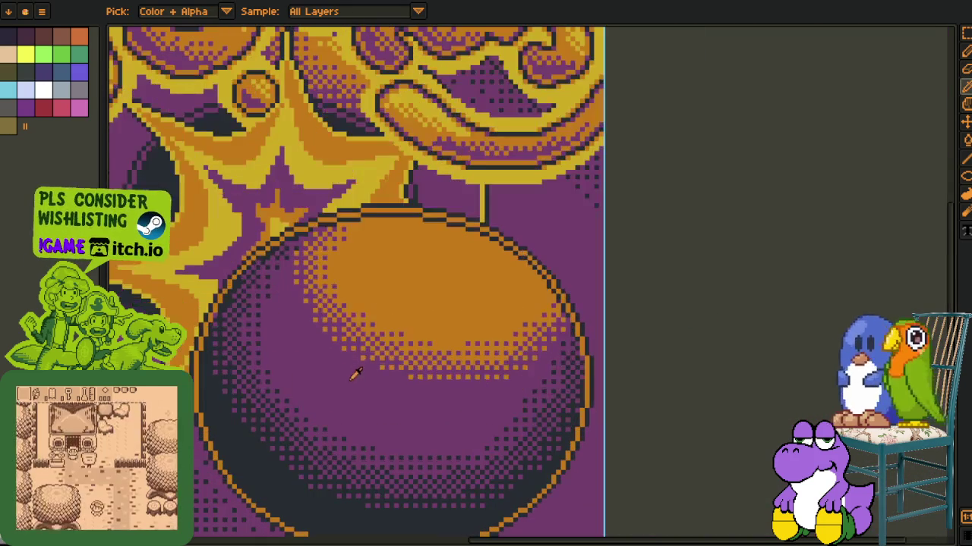
pyautogui.scroll(1, 319, 284)
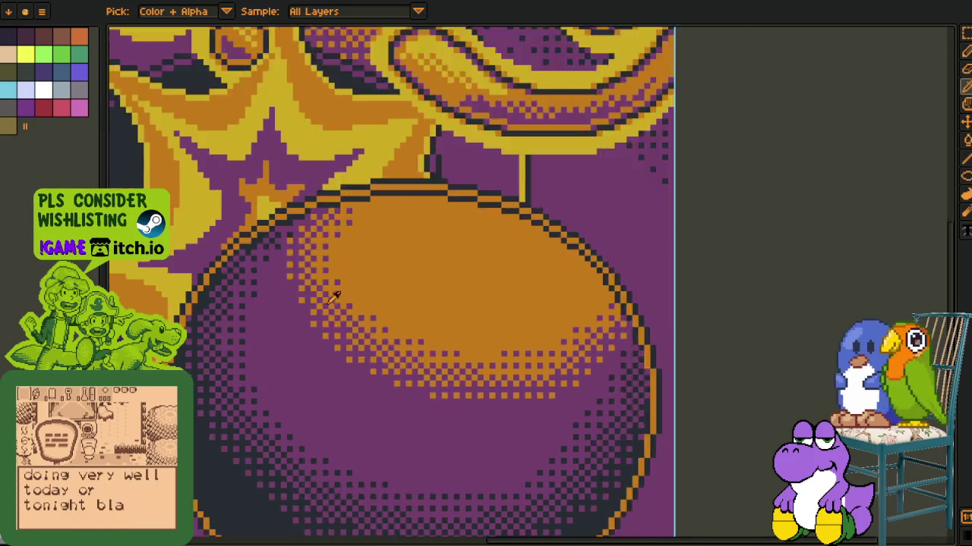
pyautogui.scroll(1, 319, 283)
# - Compare with the earlier shading via undo/redo, then flatten the layers into one
pyautogui.hotkey('ctrl', 'z')
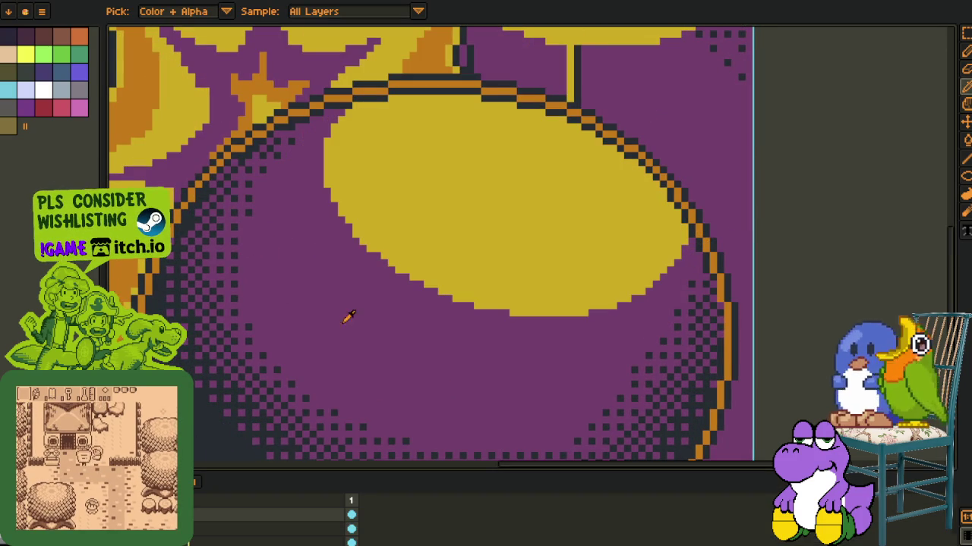
pyautogui.hotkey('ctrl', 'y')
pyautogui.rightClick(199, 535)
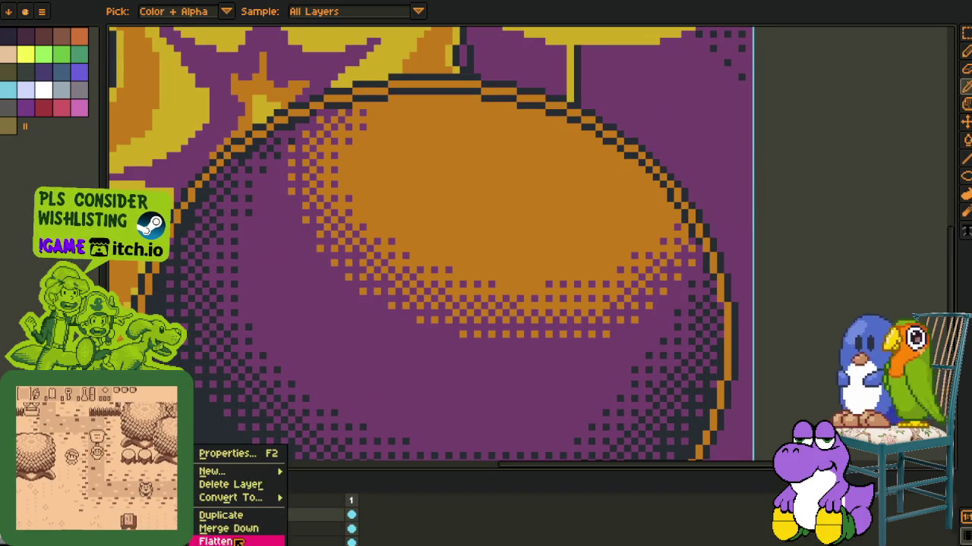
pyautogui.click(228, 538)
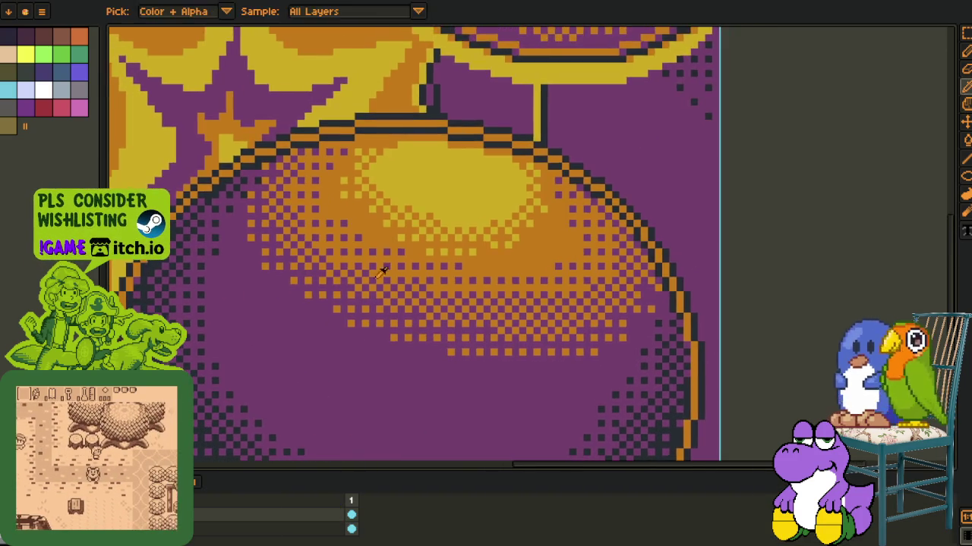
# - Inspect dithered patches at the top and dark shaded areas of the ball with marquee selections
pyautogui.scroll(2, 352, 332)
pyautogui.moveTo(380, 251); pyautogui.dragTo(419, 176)
pyautogui.moveTo(260, 126); pyautogui.dragTo(560, 393)
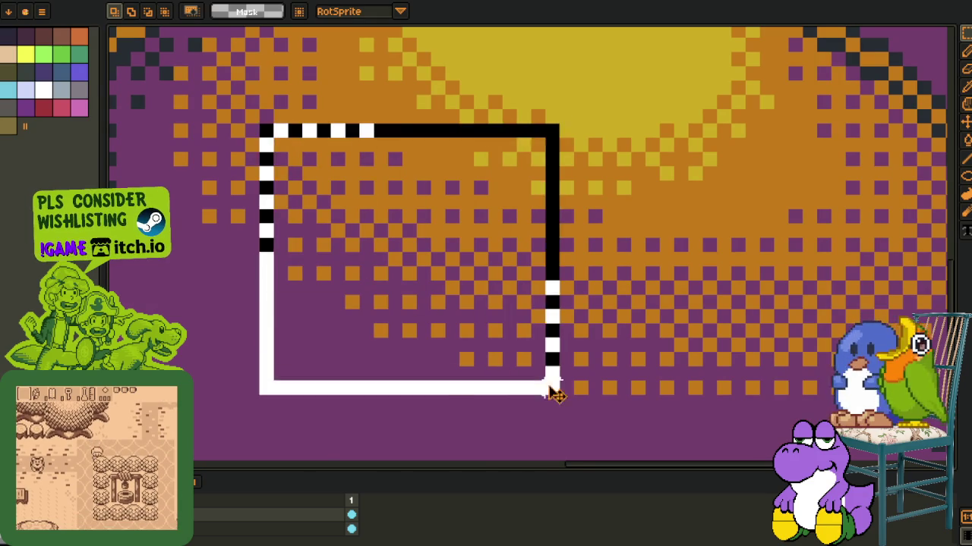
pyautogui.scroll(3, 494, 254)
pyautogui.scroll(1, 551, 357)
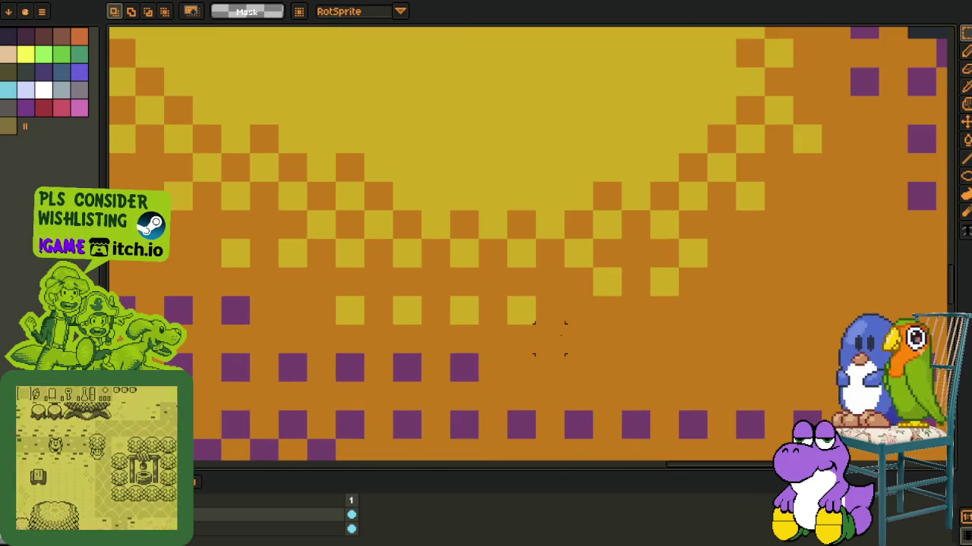
pyautogui.scroll(-2, 521, 253)
pyautogui.scroll(2, 521, 253)
pyautogui.moveTo(453, 121); pyautogui.dragTo(575, 238)
pyautogui.scroll(-2, 451, 247)
pyautogui.scroll(2, 450, 247)
pyautogui.scroll(1, 445, 180)
pyautogui.moveTo(436, 149); pyautogui.dragTo(570, 263)
pyautogui.scroll(-3, 366, 408)
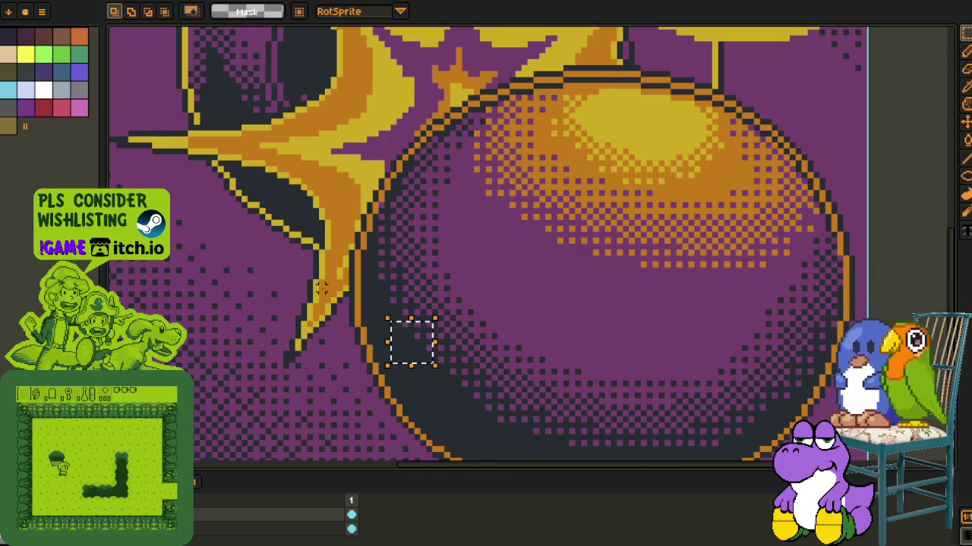
# - Select a rectangle around the whole ball to review its dithering
pyautogui.press('i')
pyautogui.press('m')
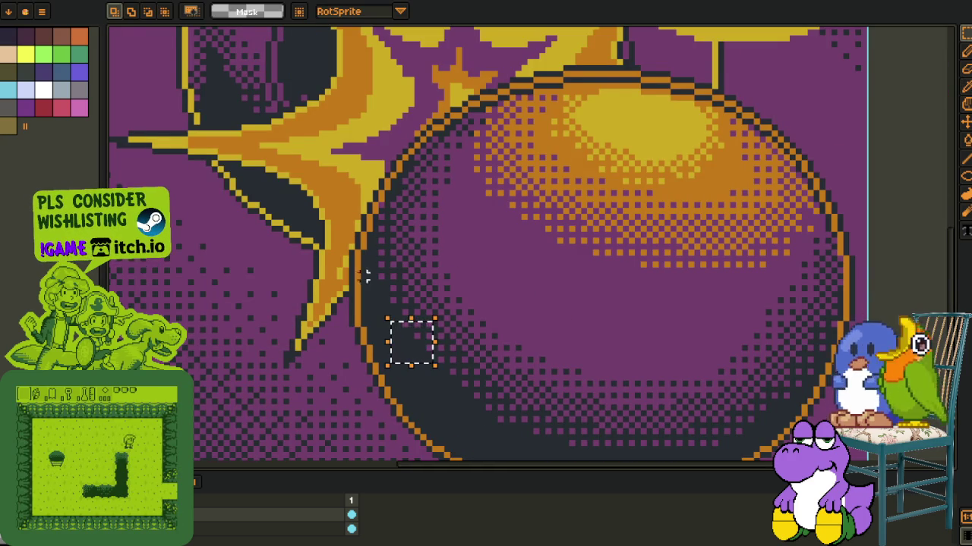
pyautogui.scroll(-1, 417, 271)
pyautogui.scroll(-1, 455, 262)
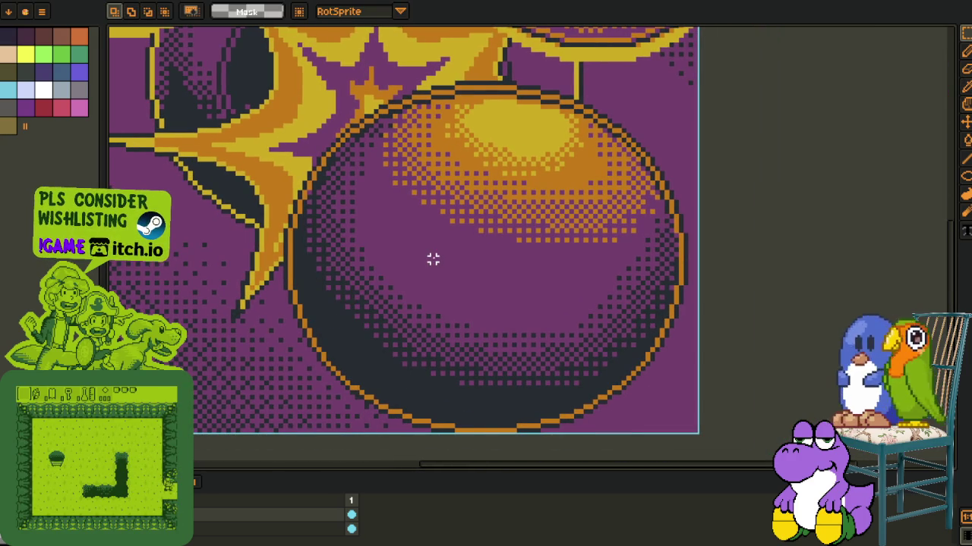
pyautogui.moveTo(397, 266); pyautogui.dragTo(439, 289)
pyautogui.moveTo(331, 115); pyautogui.dragTo(689, 456)
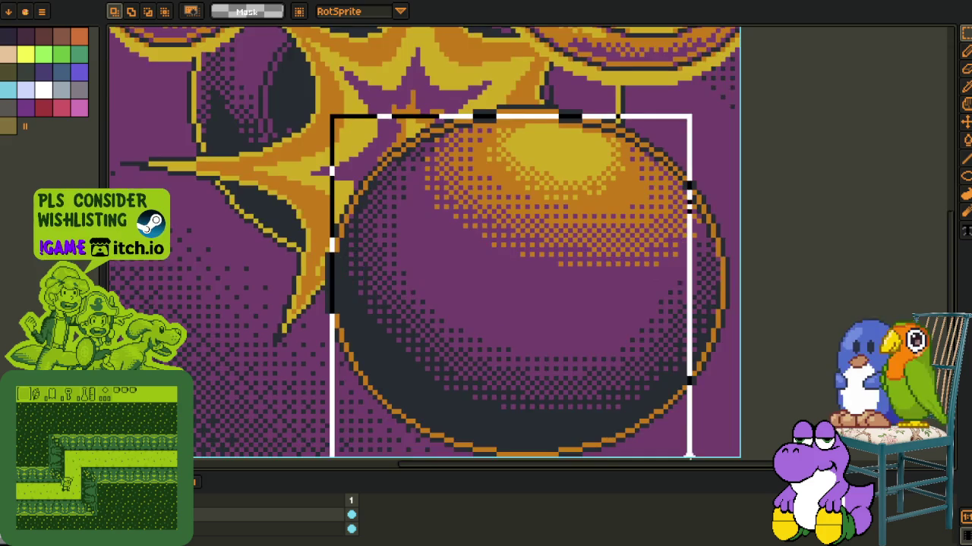
pyautogui.scroll(-1, 657, 373)
pyautogui.scroll(-1, 638, 362)
# - Review the title lettering and whole illustration, then close the sprite with Ctrl+W
pyautogui.moveTo(413, 206)
pyautogui.mouseDown()
pyautogui.moveTo(405, 349)
pyautogui.moveTo(422, 268)
pyautogui.mouseUp()
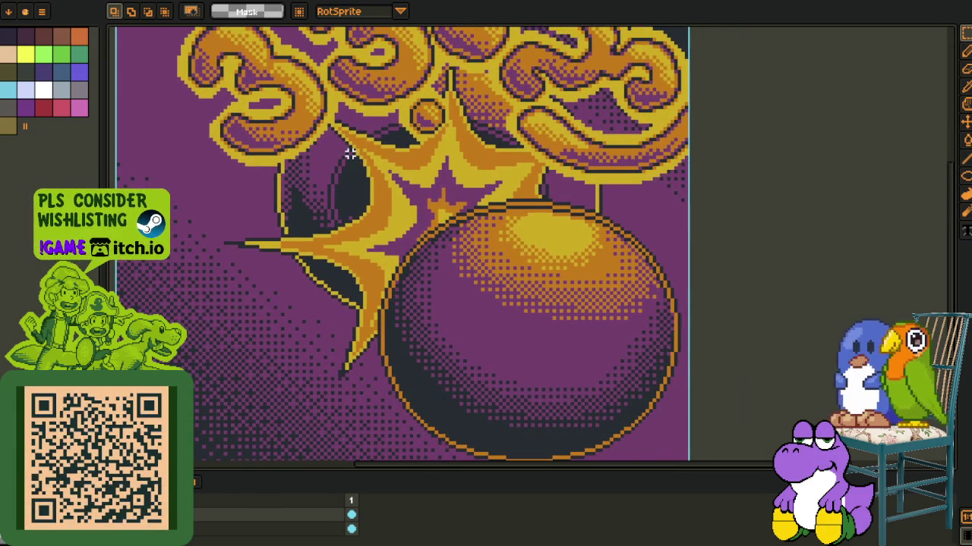
pyautogui.scroll(-1, 350, 155)
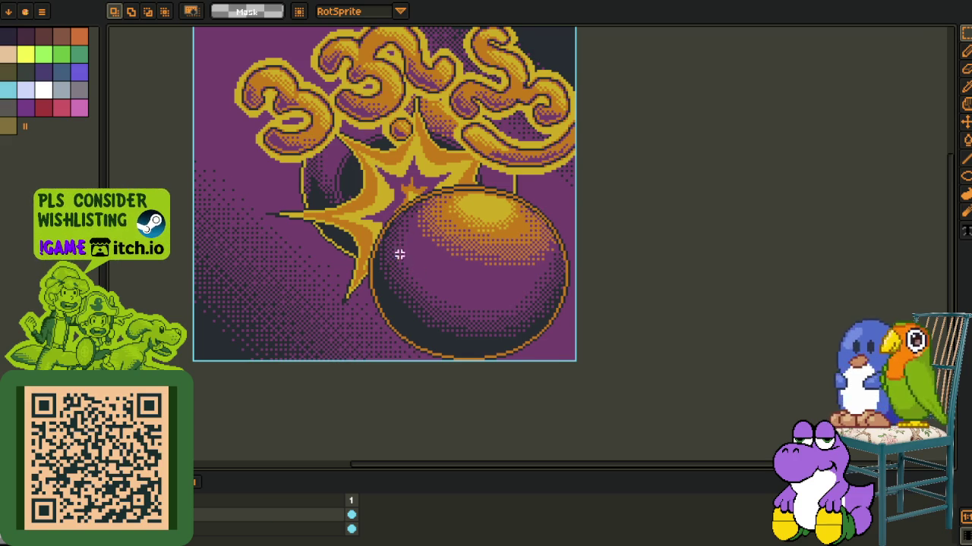
pyautogui.moveTo(402, 247); pyautogui.dragTo(434, 293)
pyautogui.hotkey('ctrl', 'w')
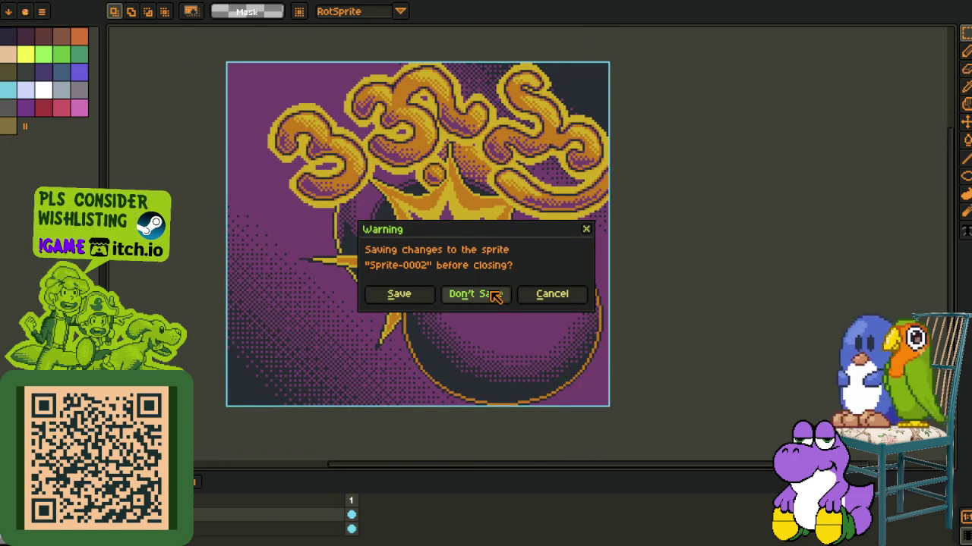
# - Close the bomb sprite without saving and switch to the comic panels sheet
pyautogui.press('n')
pyautogui.hotkey('ctrl', 'Tab')
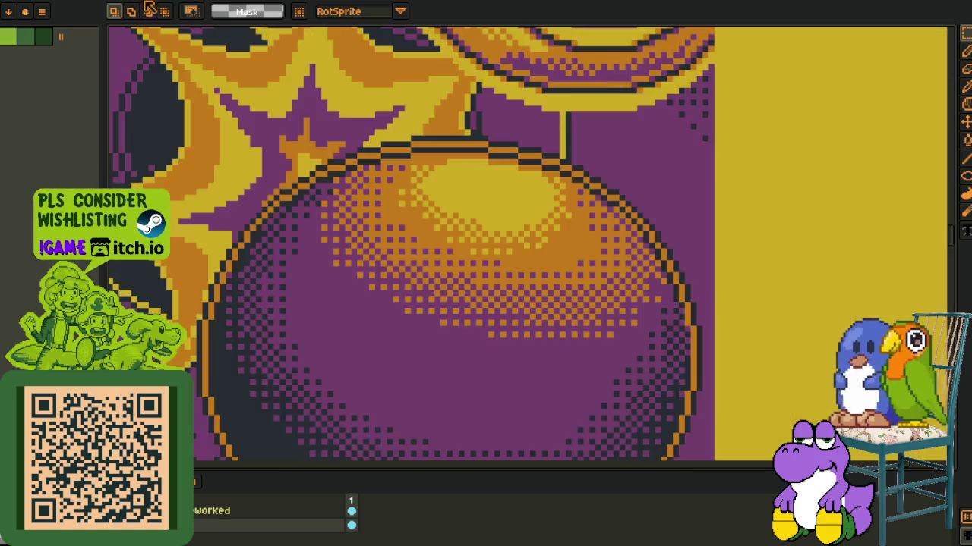
pyautogui.scroll(-2, 396, 275)
pyautogui.scroll(-2, 396, 275)
pyautogui.scroll(2, 396, 274)
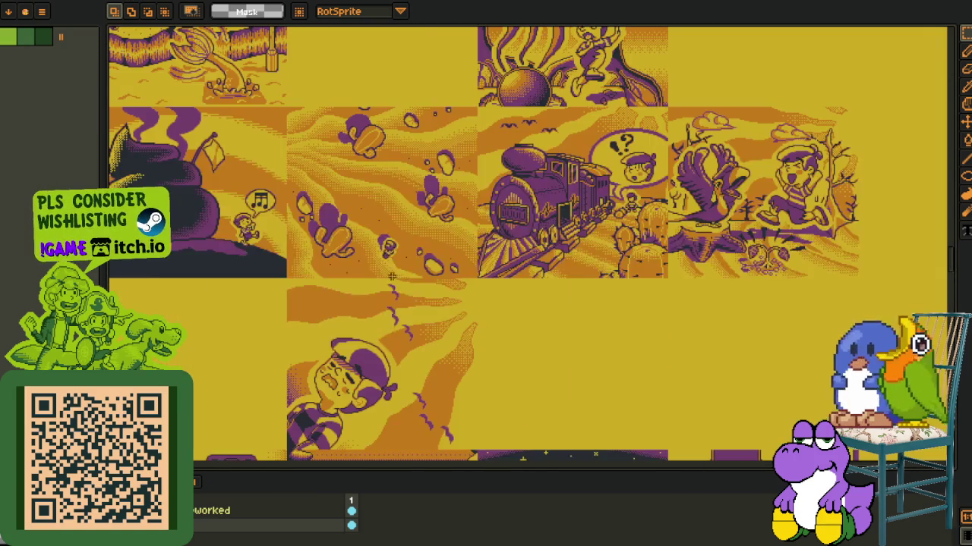
pyautogui.moveTo(425, 273); pyautogui.dragTo(281, 296)
# - Zoom into the comic sheet and select a 2x2 block of its dither pattern
pyautogui.scroll(2, 281, 296)
pyautogui.scroll(2, 341, 250)
pyautogui.scroll(2, 395, 212)
pyautogui.scroll(2, 432, 190)
pyautogui.scroll(2, 432, 193)
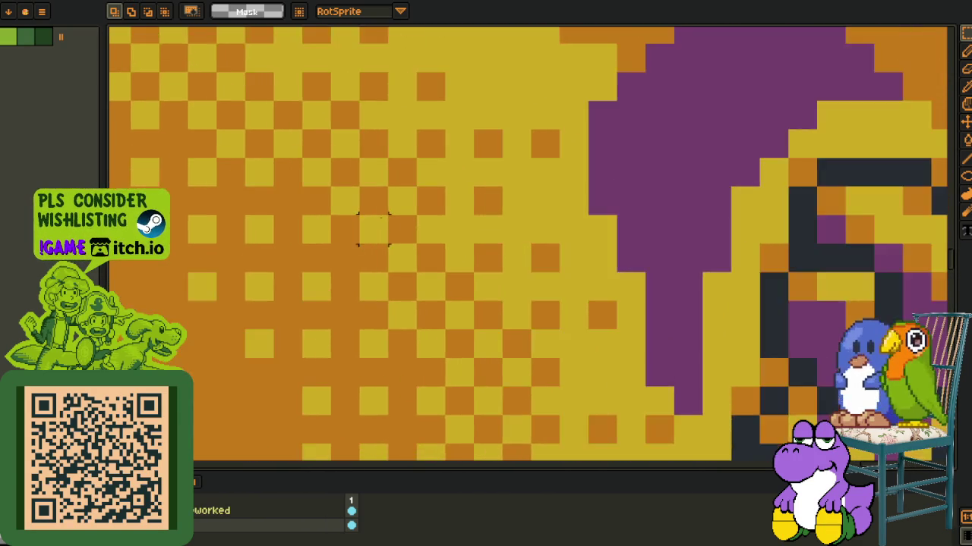
pyautogui.scroll(2, 433, 194)
pyautogui.moveTo(335, 159); pyautogui.dragTo(455, 279)
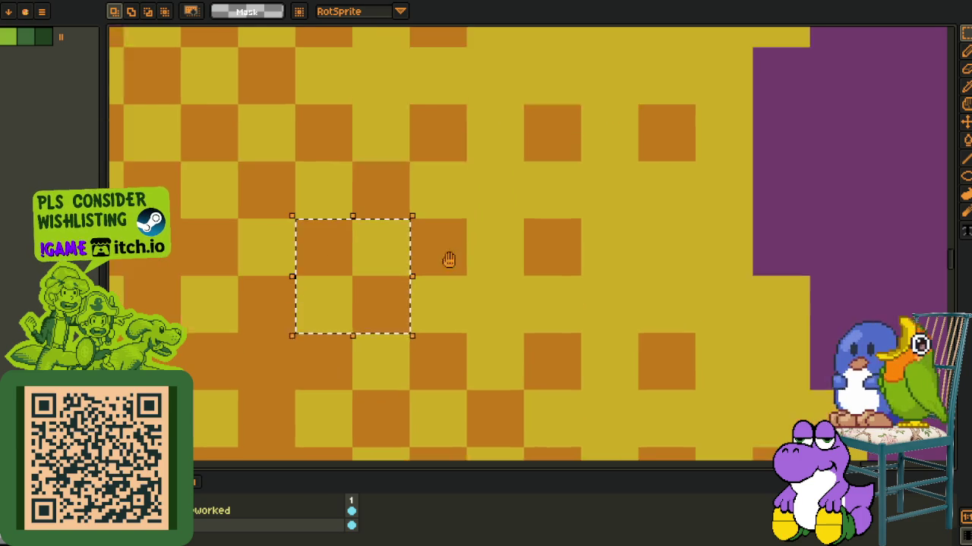
# - Adjust the zoom, then pick a canvas colour and switch to the single-pixel pencil
pyautogui.scroll(1, 430, 203)
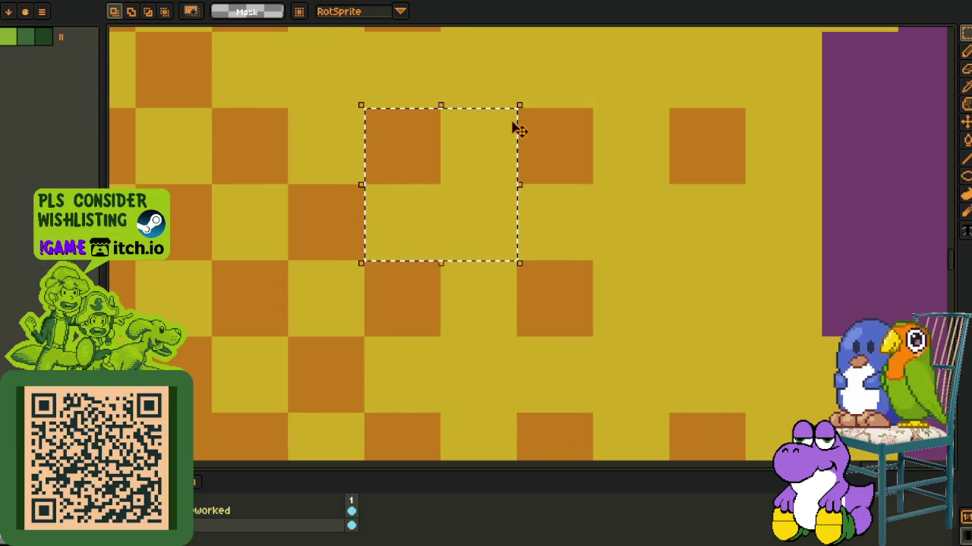
pyautogui.scroll(-5, 618, 167)
pyautogui.scroll(-2, 622, 176)
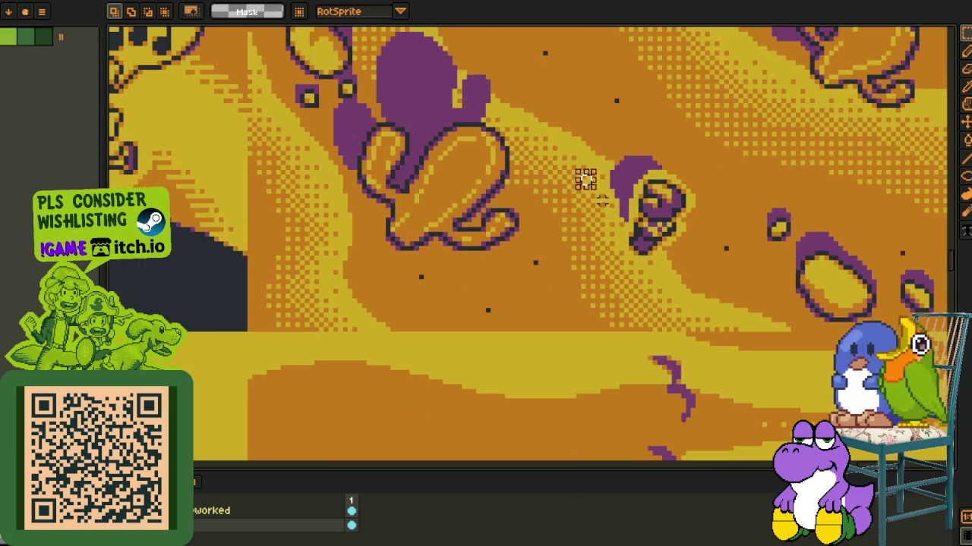
pyautogui.scroll(2, 607, 175)
pyautogui.scroll(4, 346, 210)
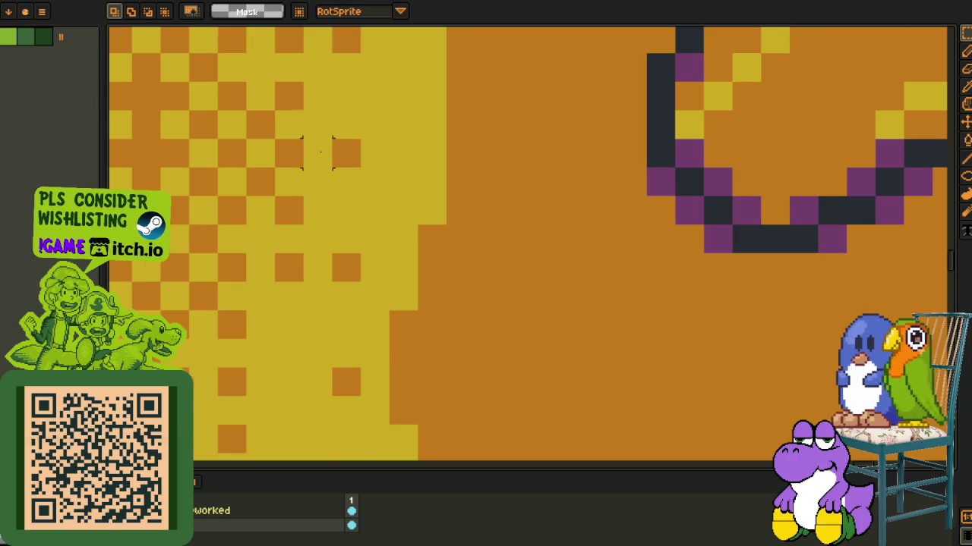
pyautogui.scroll(2, 342, 148)
pyautogui.press('o')
pyautogui.press('b')
pyautogui.scroll(-3, 189, 287)
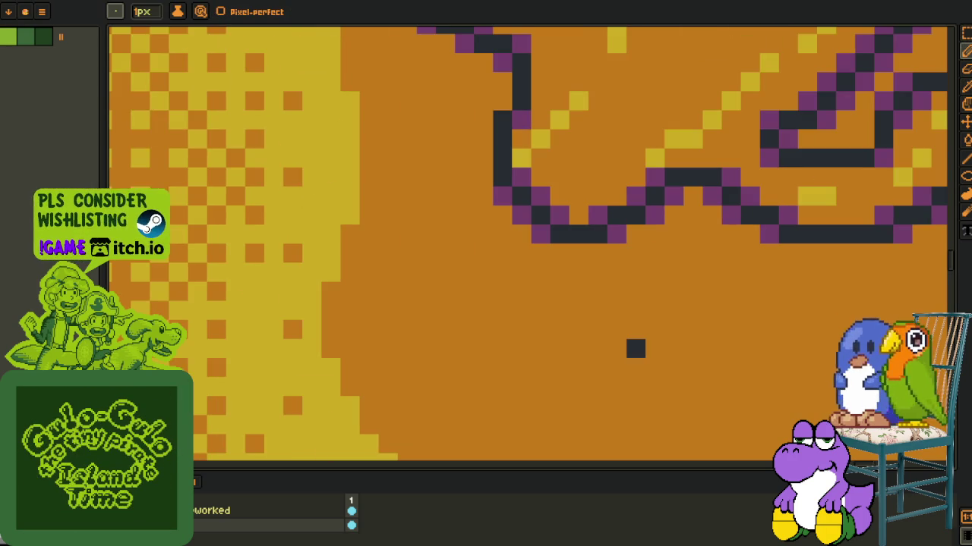
# - Add a new empty layer to the comic sheet and hide the timeline for more canvas
pyautogui.rightClick(204, 527)
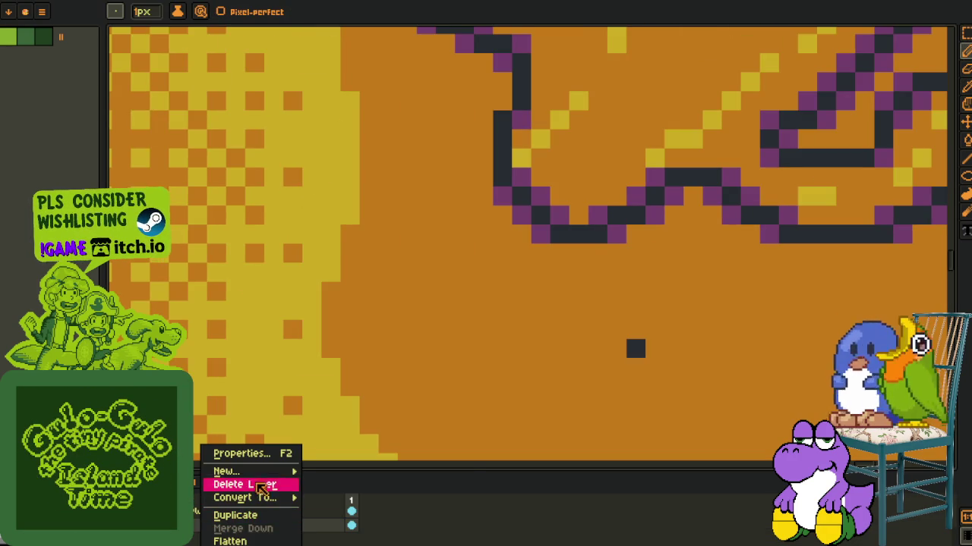
pyautogui.moveTo(228, 471)
pyautogui.click(341, 469)
pyautogui.press('Tab')
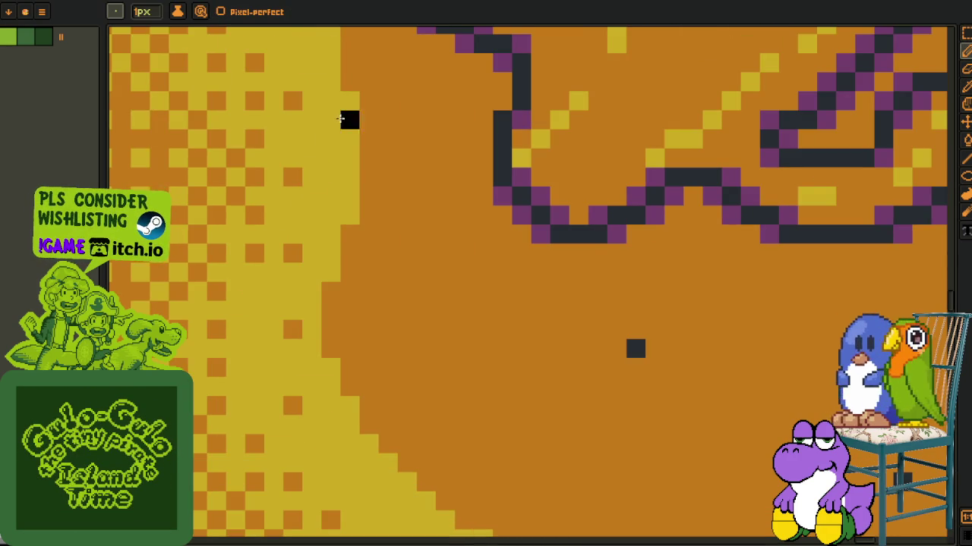
pyautogui.scroll(3, 380, 258)
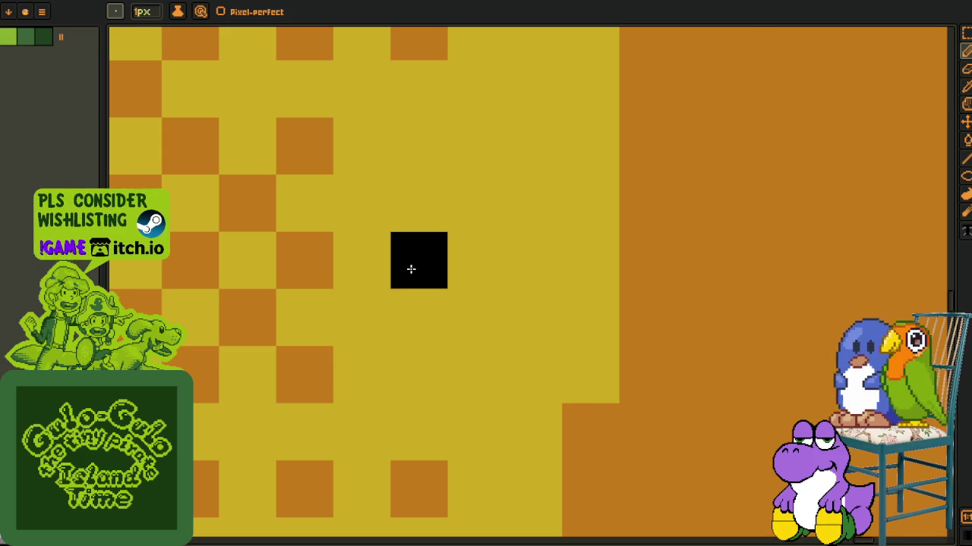
pyautogui.scroll(-4, 405, 243)
pyautogui.scroll(-1, 400, 327)
# - With the pencil, place black pixels in the orange-yellow dither, undoing misplaced ones
pyautogui.hotkey('ctrl', 'z')
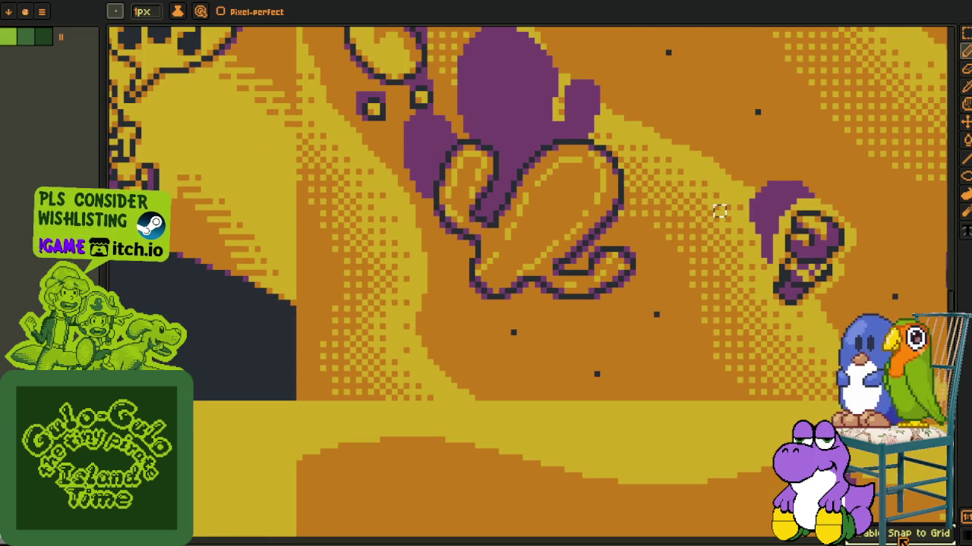
pyautogui.scroll(3, 463, 288)
pyautogui.scroll(-3, 668, 275)
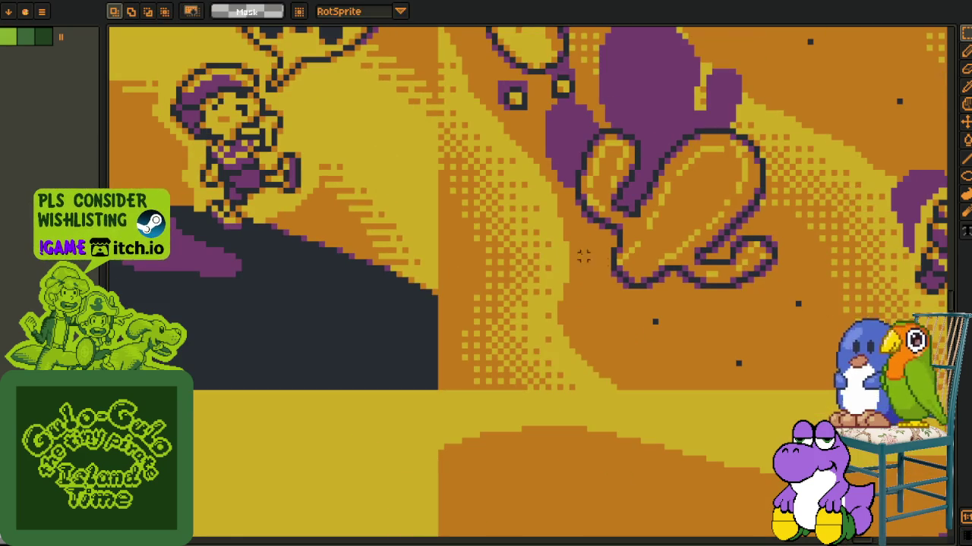
pyautogui.scroll(3, 589, 256)
pyautogui.press('b')
pyautogui.scroll(3, 529, 265)
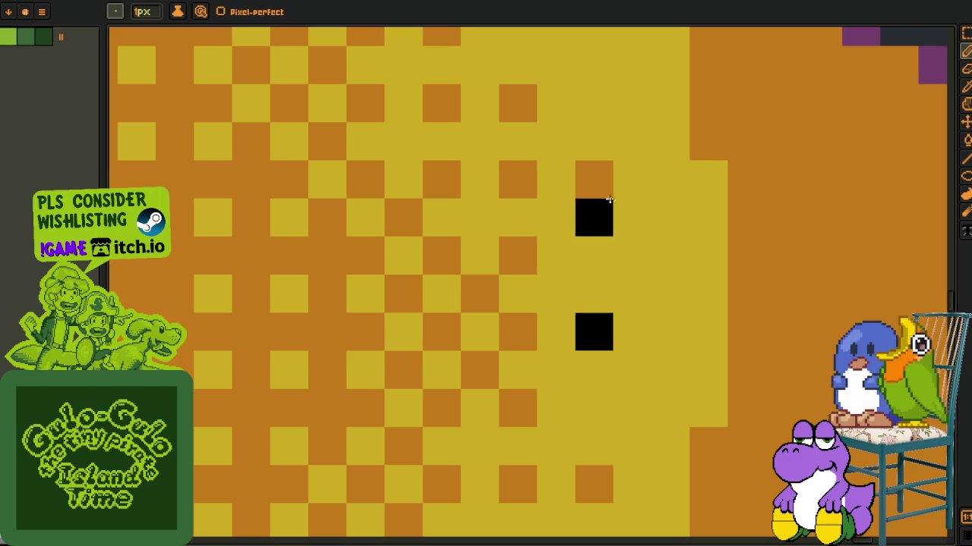
pyautogui.click(584, 261)
pyautogui.hotkey('ctrl', 'z')
pyautogui.click(603, 104)
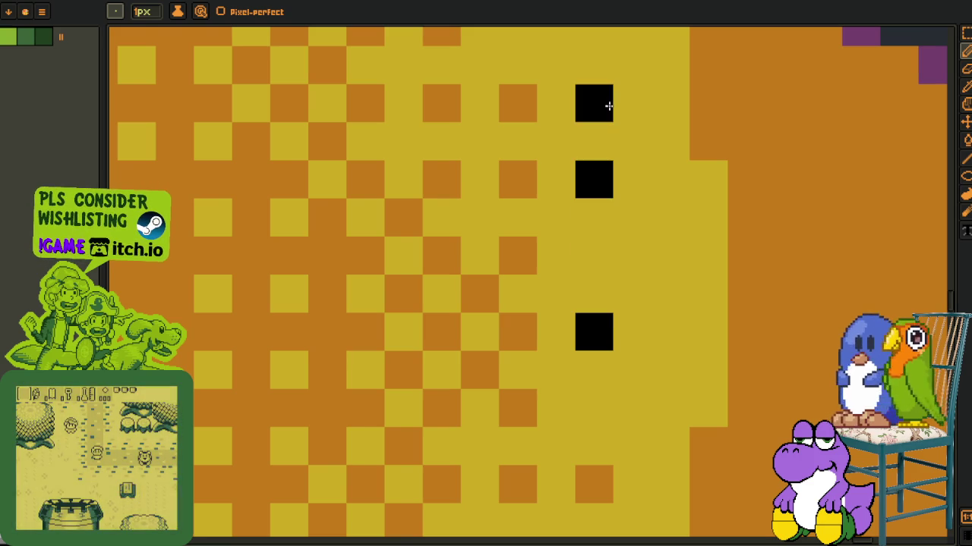
# - Move along the dither edge, adding more black marker pixels up the yellow slope
pyautogui.moveTo(607, 104); pyautogui.dragTo(552, 274)
pyautogui.click(538, 185)
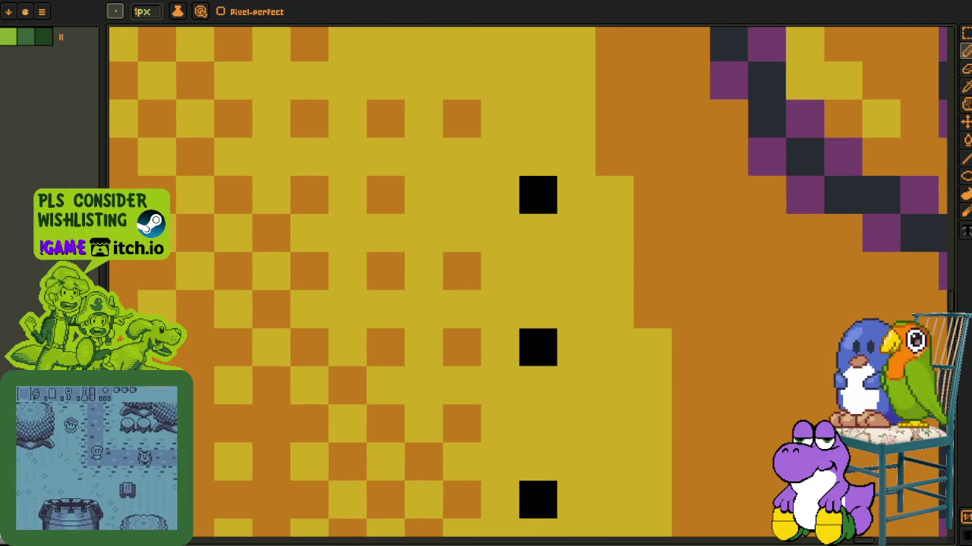
pyautogui.moveTo(519, 196); pyautogui.dragTo(544, 300)
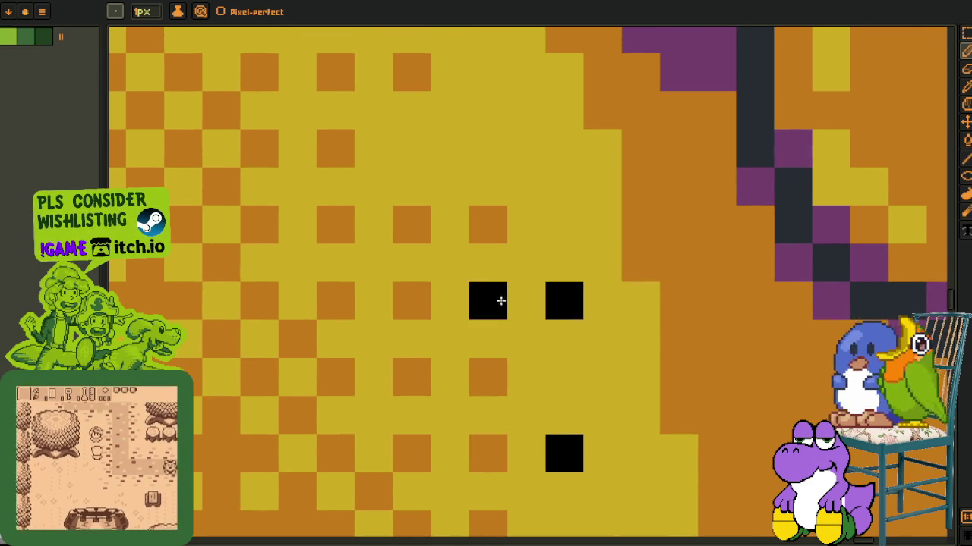
pyautogui.click(490, 222)
pyautogui.scroll(-4, 486, 209)
pyautogui.scroll(3, 504, 245)
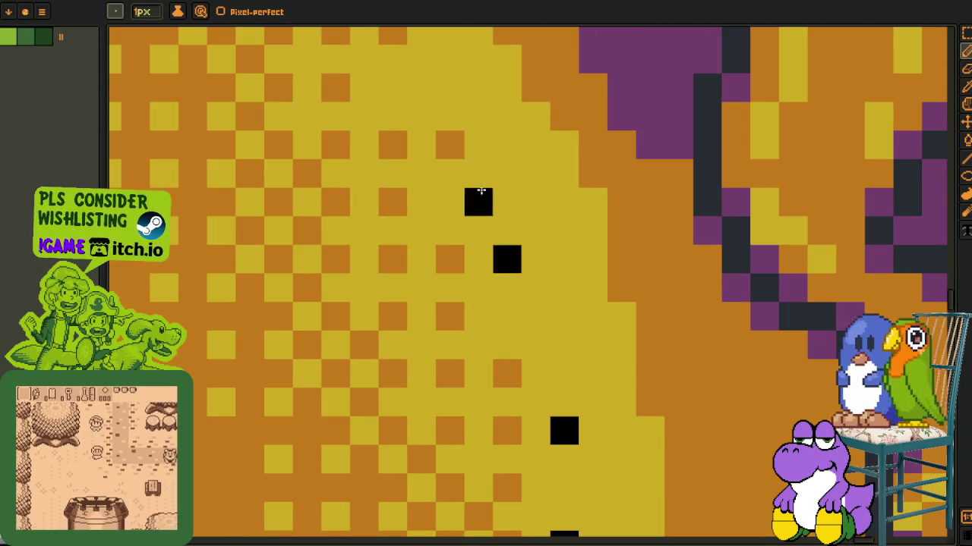
pyautogui.scroll(-3, 498, 251)
pyautogui.scroll(-3, 503, 238)
pyautogui.scroll(1, 505, 174)
pyautogui.scroll(-3, 517, 237)
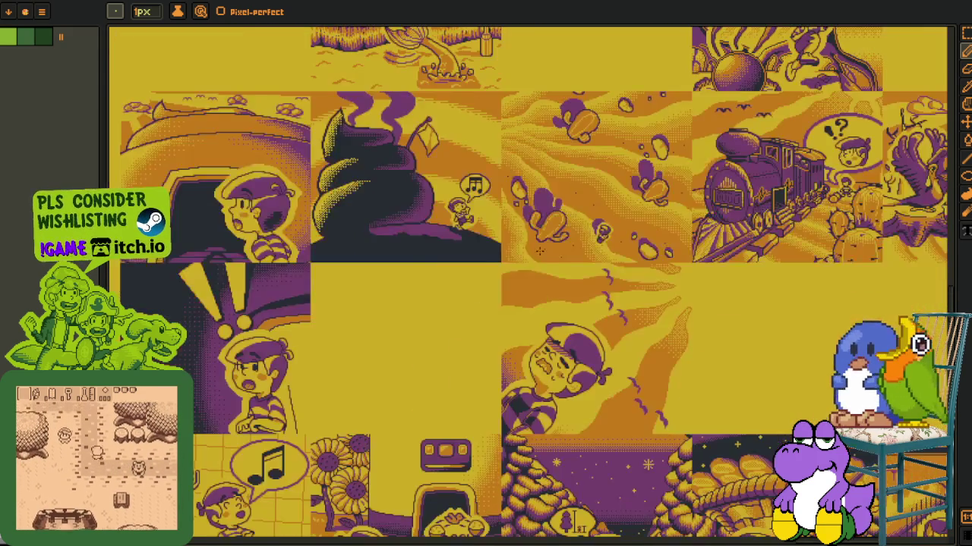
pyautogui.scroll(-2, 531, 250)
pyautogui.scroll(-2, 569, 273)
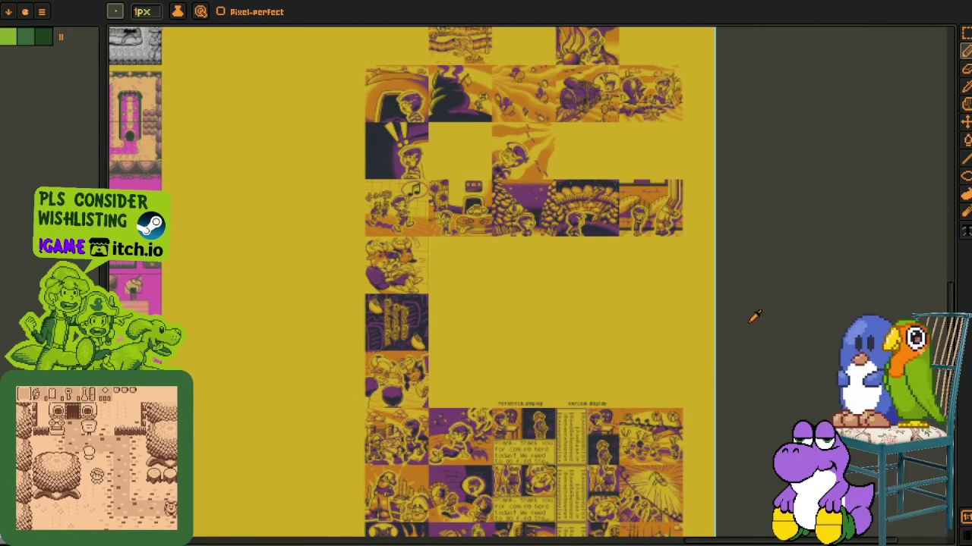
pyautogui.scroll(2, 516, 353)
pyautogui.scroll(2, 485, 319)
pyautogui.moveTo(477, 304); pyautogui.dragTo(596, 336)
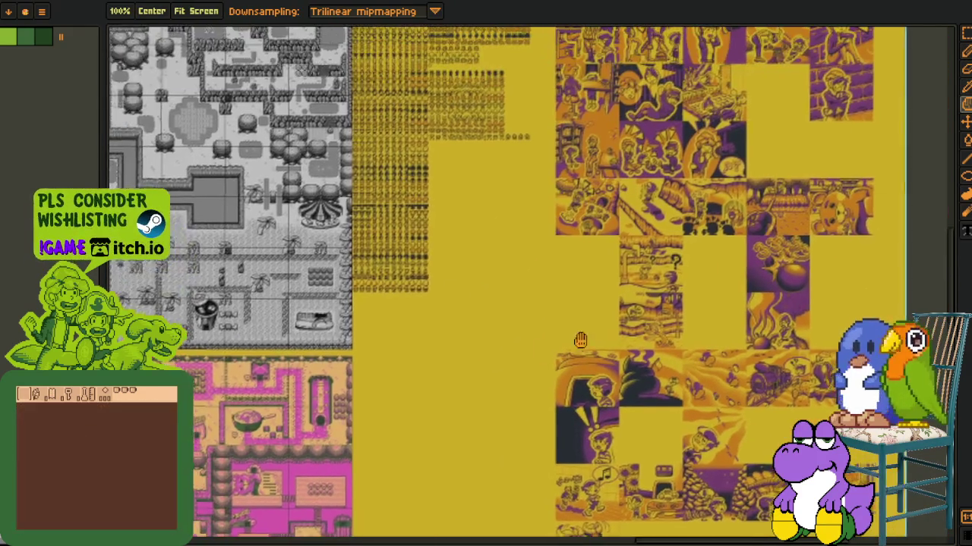
pyautogui.scroll(-1, 562, 281)
pyautogui.scroll(1, 521, 222)
pyautogui.scroll(3, 331, 220)
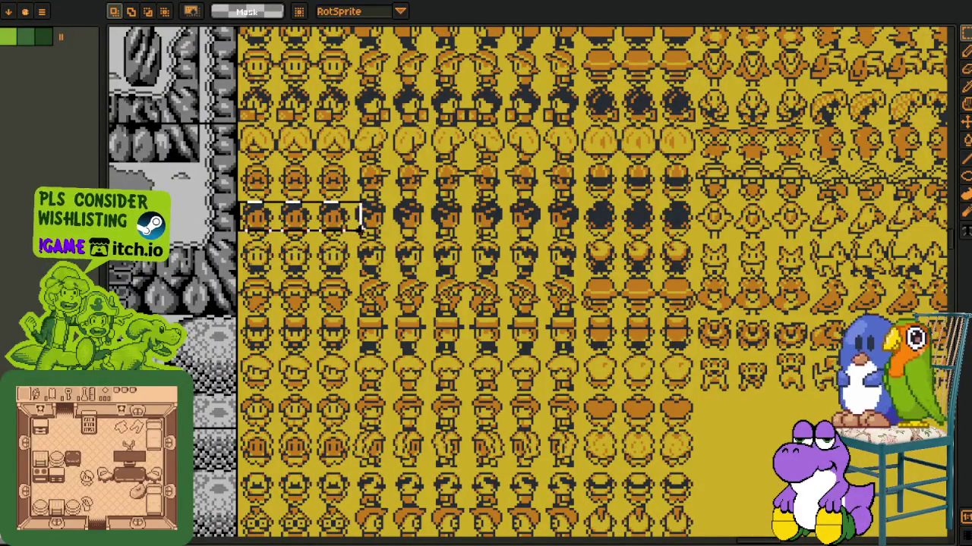
pyautogui.scroll(-3, 362, 222)
pyautogui.scroll(1, 536, 320)
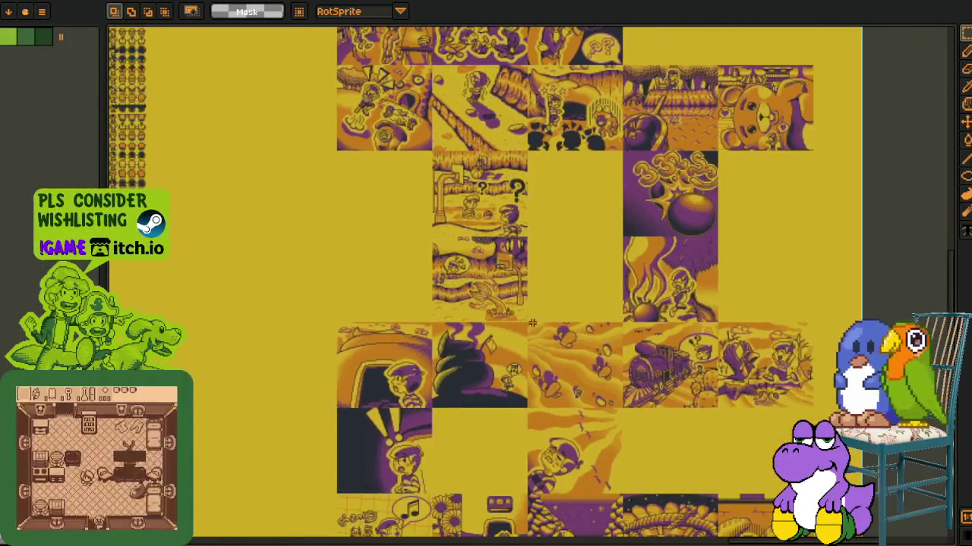
pyautogui.scroll(2, 536, 319)
pyautogui.moveTo(538, 238)
pyautogui.mouseDown()
pyautogui.moveTo(547, 148)
pyautogui.moveTo(539, 66)
pyautogui.mouseUp()
pyautogui.moveTo(474, 318); pyautogui.dragTo(391, 291)
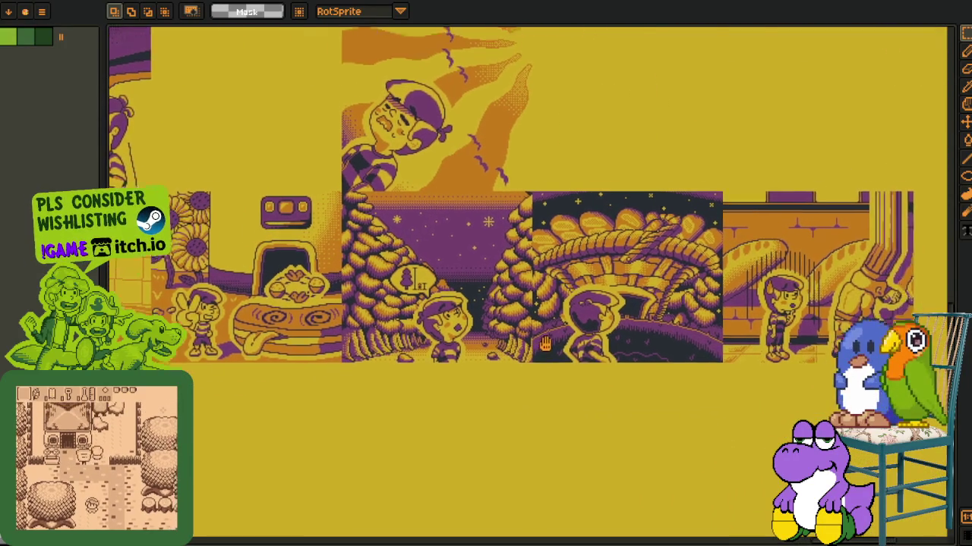
pyautogui.moveTo(607, 306); pyautogui.dragTo(465, 303)
pyautogui.moveTo(217, 328); pyautogui.dragTo(451, 341)
pyautogui.moveTo(265, 400)
pyautogui.mouseDown()
pyautogui.moveTo(463, 336)
pyautogui.moveTo(490, 217)
pyautogui.mouseUp()
pyautogui.moveTo(525, 403); pyautogui.dragTo(490, 220)
pyautogui.moveTo(451, 504)
pyautogui.mouseDown()
pyautogui.moveTo(503, 416)
pyautogui.moveTo(504, 369)
pyautogui.mouseUp()
pyautogui.moveTo(465, 498); pyautogui.dragTo(465, 381)
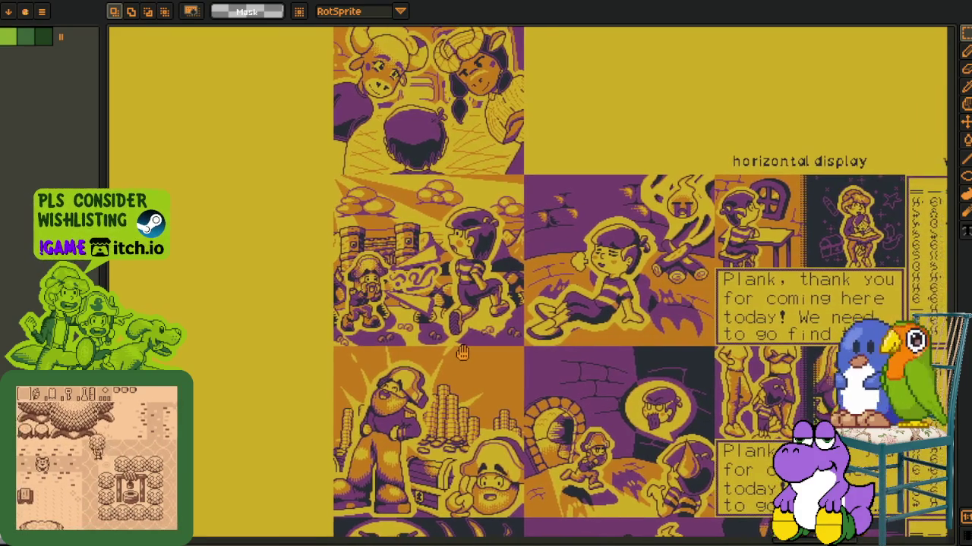
pyautogui.moveTo(421, 432); pyautogui.dragTo(413, 331)
pyautogui.scroll(1, 413, 330)
pyautogui.scroll(-2, 531, 387)
pyautogui.scroll(-4, 605, 397)
pyautogui.scroll(-3, 643, 352)
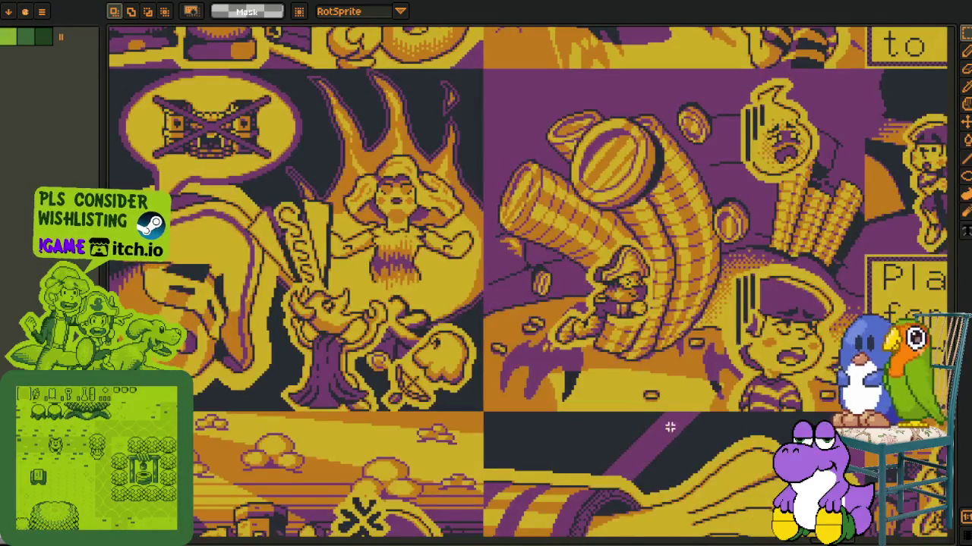
pyautogui.scroll(-1, 670, 418)
pyautogui.scroll(-2, 664, 402)
pyautogui.scroll(-3, 657, 384)
pyautogui.scroll(-3, 647, 364)
pyautogui.scroll(-2, 647, 365)
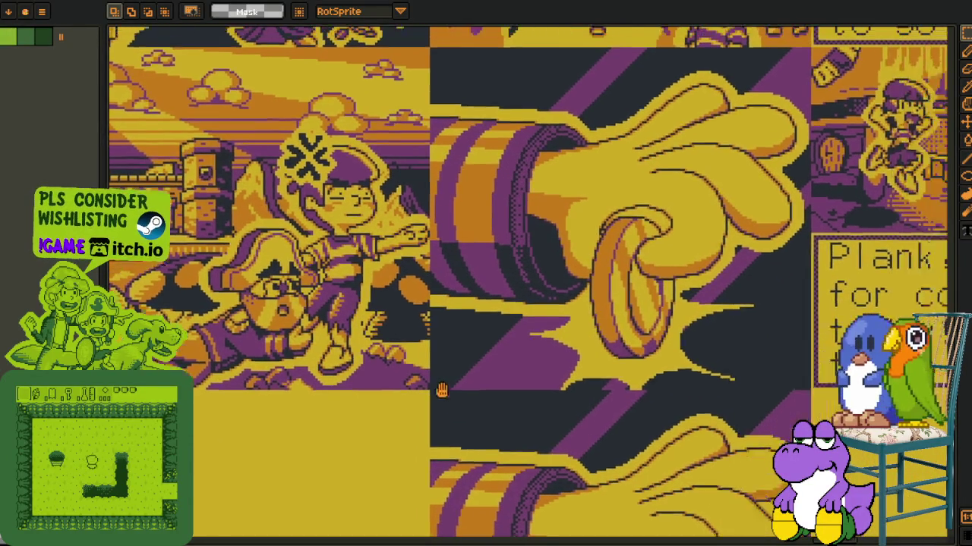
pyautogui.moveTo(552, 288); pyautogui.dragTo(351, 376)
pyautogui.moveTo(299, 140); pyautogui.dragTo(658, 469)
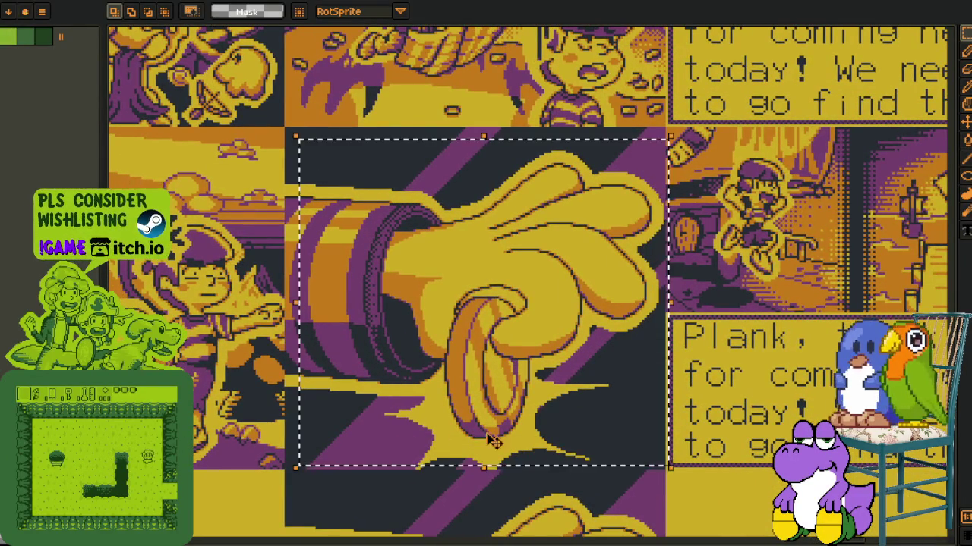
pyautogui.scroll(2, 401, 419)
pyautogui.moveTo(401, 418); pyautogui.dragTo(433, 422)
pyautogui.scroll(2, 397, 167)
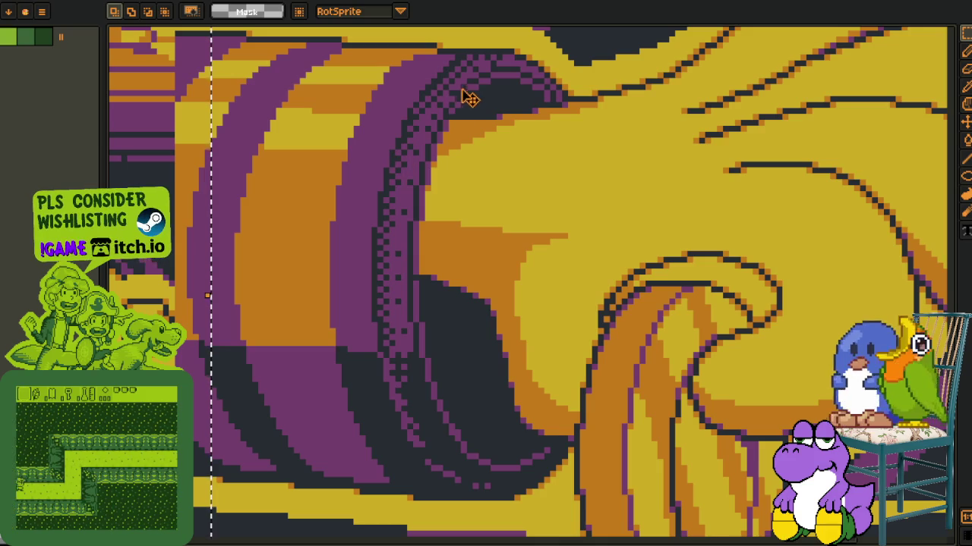
pyautogui.scroll(-2, 406, 372)
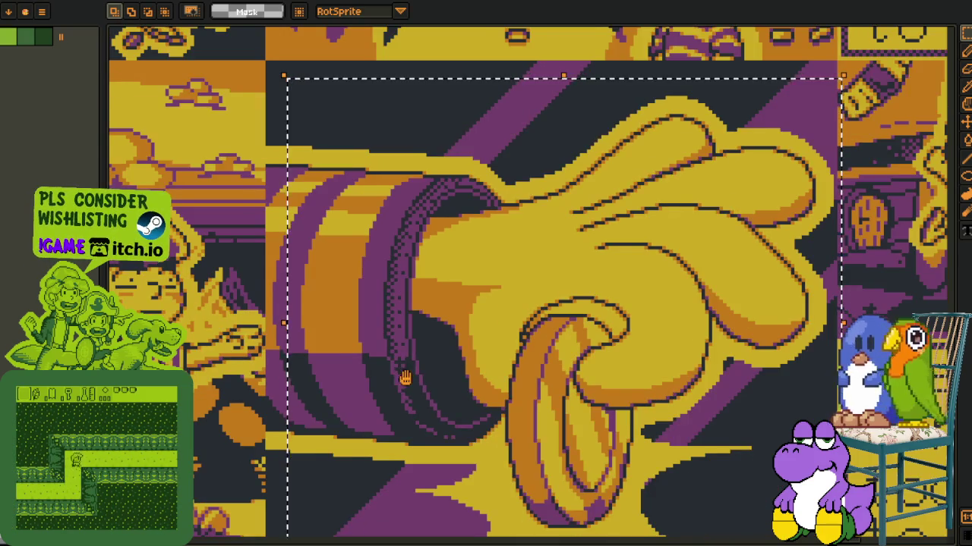
pyautogui.moveTo(404, 378); pyautogui.dragTo(406, 380)
pyautogui.scroll(-2, 406, 283)
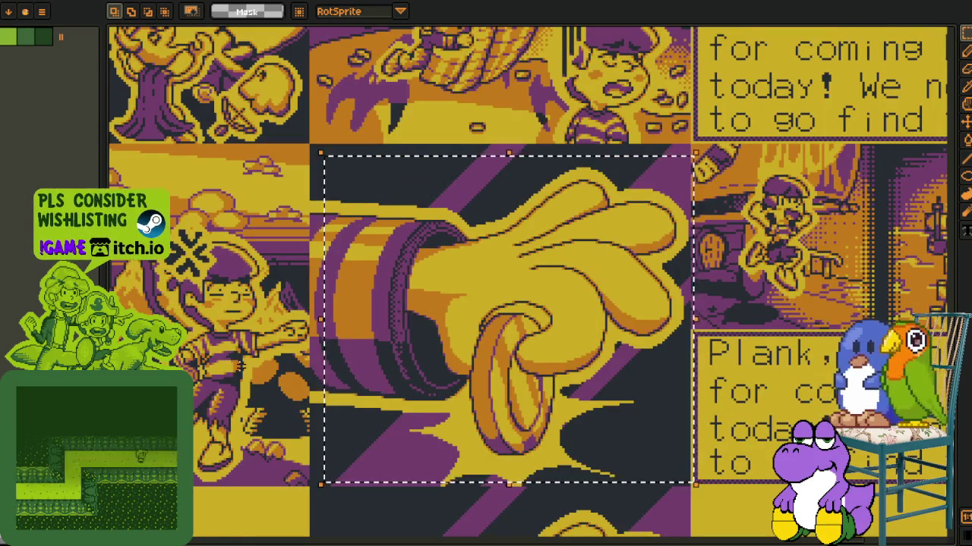
pyautogui.hotkey('ctrl', 'd')
pyautogui.moveTo(342, 380)
pyautogui.mouseDown()
pyautogui.moveTo(349, 348)
pyautogui.moveTo(334, 319)
pyautogui.mouseUp()
pyautogui.scroll(-2, 347, 288)
pyautogui.scroll(-2, 387, 343)
pyautogui.scroll(1, 387, 343)
pyautogui.scroll(2, 290, 241)
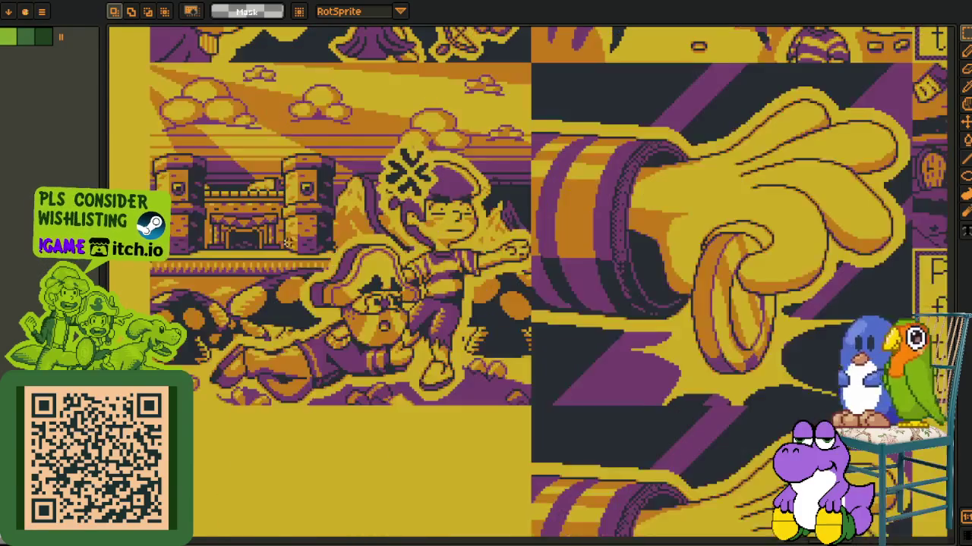
pyautogui.scroll(1, 258, 190)
pyautogui.scroll(1, 236, 154)
pyautogui.moveTo(598, 438); pyautogui.dragTo(604, 440)
pyautogui.scroll(1, 391, 345)
pyautogui.moveTo(443, 379); pyautogui.dragTo(477, 400)
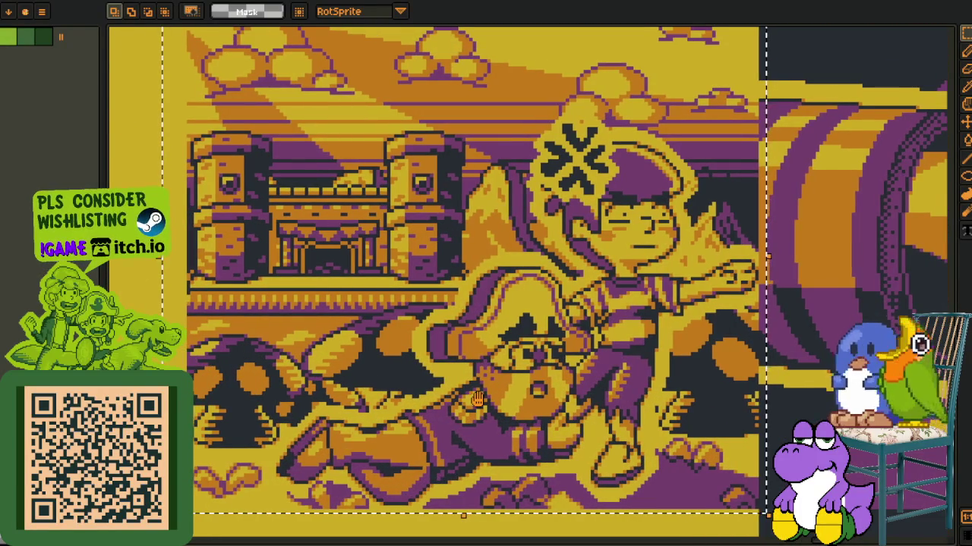
pyautogui.scroll(1, 531, 349)
pyautogui.scroll(2, 623, 304)
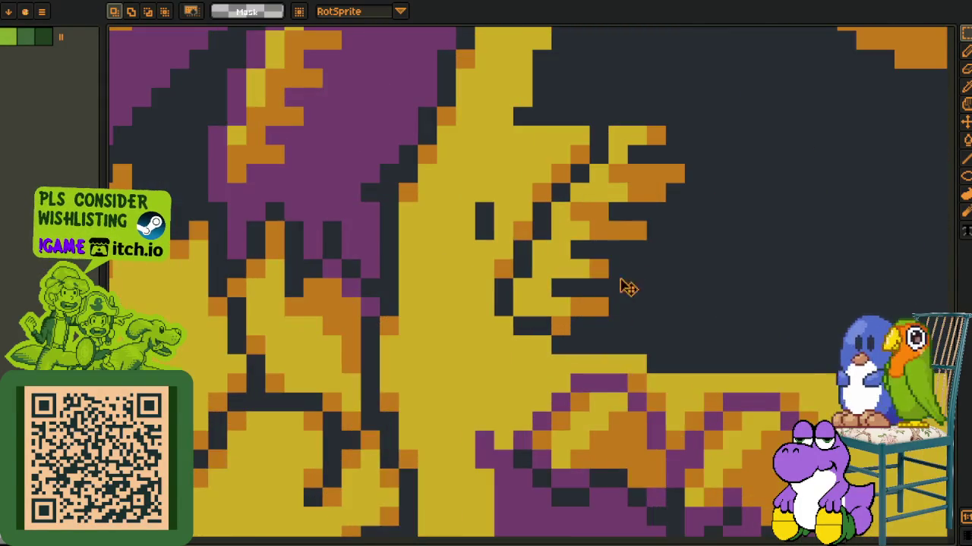
pyautogui.scroll(-3, 613, 265)
pyautogui.hscroll(-3, 315, 286)
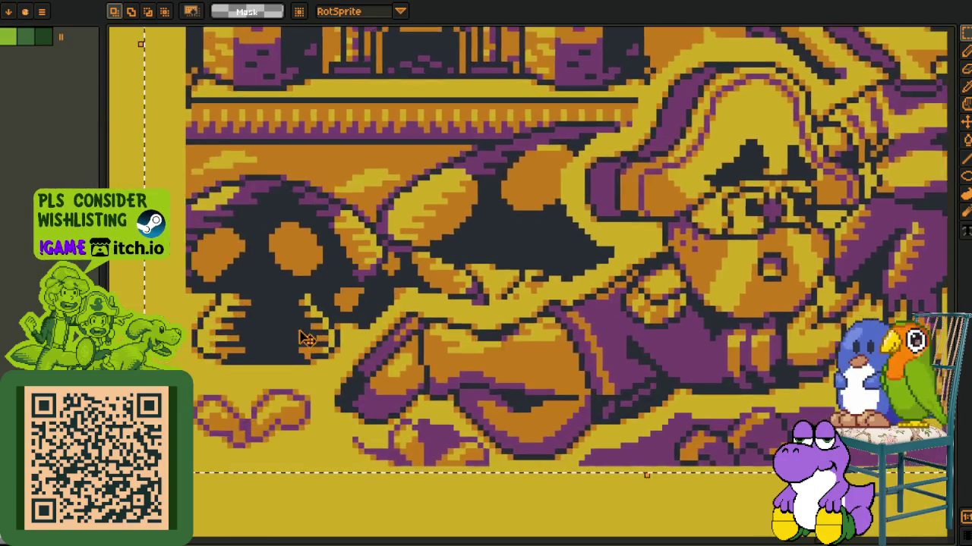
pyautogui.scroll(3, 315, 286)
pyautogui.scroll(-2, 315, 286)
pyautogui.scroll(-2, 341, 281)
pyautogui.scroll(2, 456, 258)
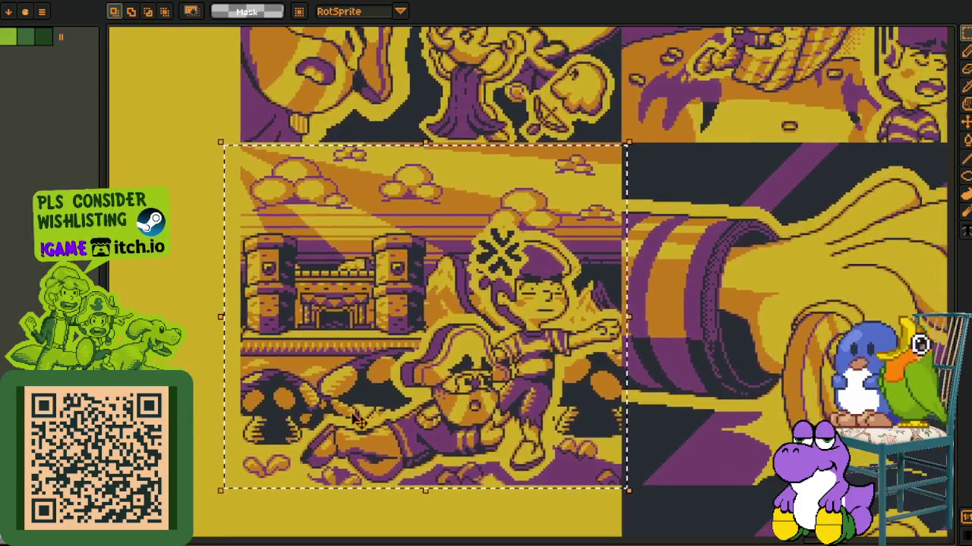
pyautogui.scroll(5, 455, 258)
pyautogui.scroll(3, 455, 258)
pyautogui.scroll(2, 455, 258)
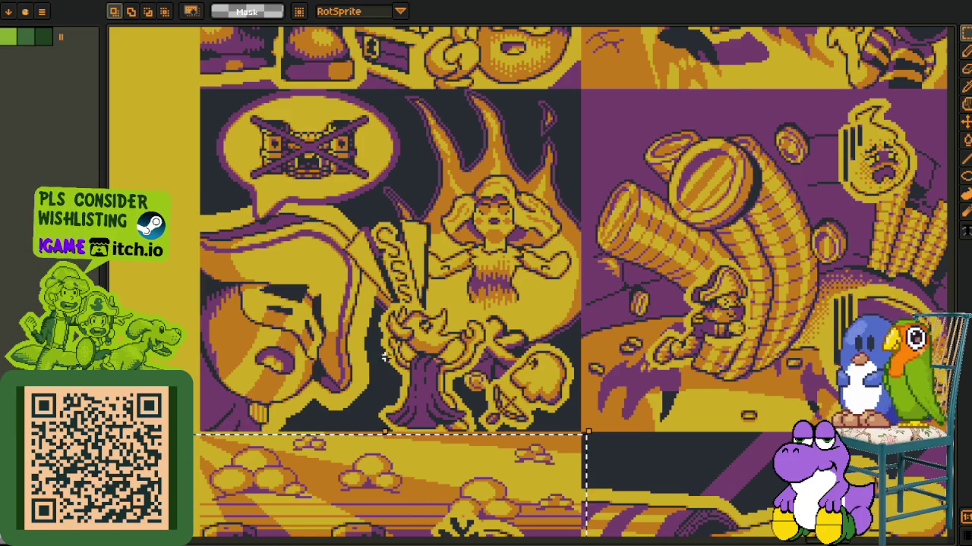
pyautogui.scroll(-2, 381, 366)
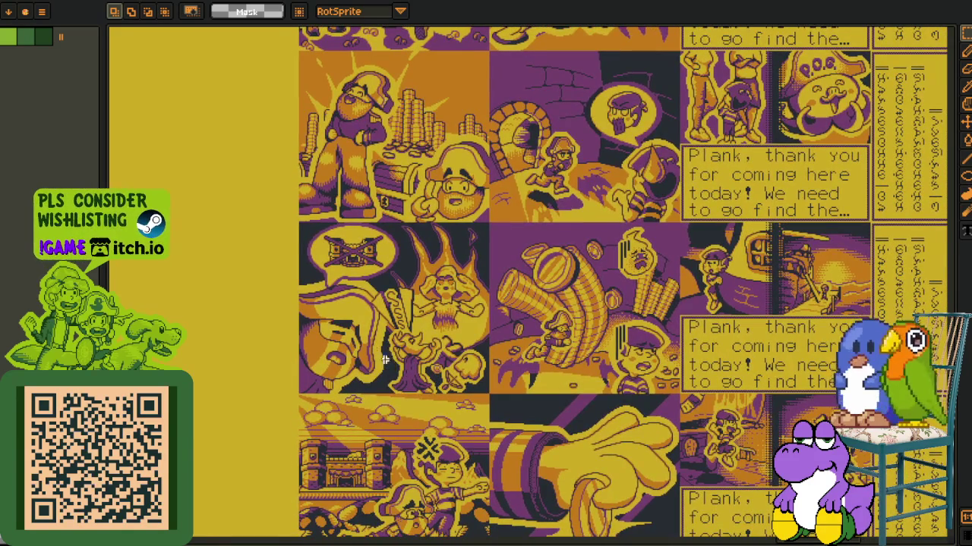
pyautogui.scroll(2, 338, 321)
pyautogui.scroll(-2, 600, 460)
pyautogui.scroll(-2, 494, 449)
pyautogui.scroll(2, 494, 448)
pyautogui.scroll(2, 406, 402)
pyautogui.moveTo(406, 402)
pyautogui.mouseDown()
pyautogui.moveTo(326, 433)
pyautogui.moveTo(349, 303)
pyautogui.mouseUp()
pyautogui.scroll(2, 363, 339)
pyautogui.scroll(1, 363, 338)
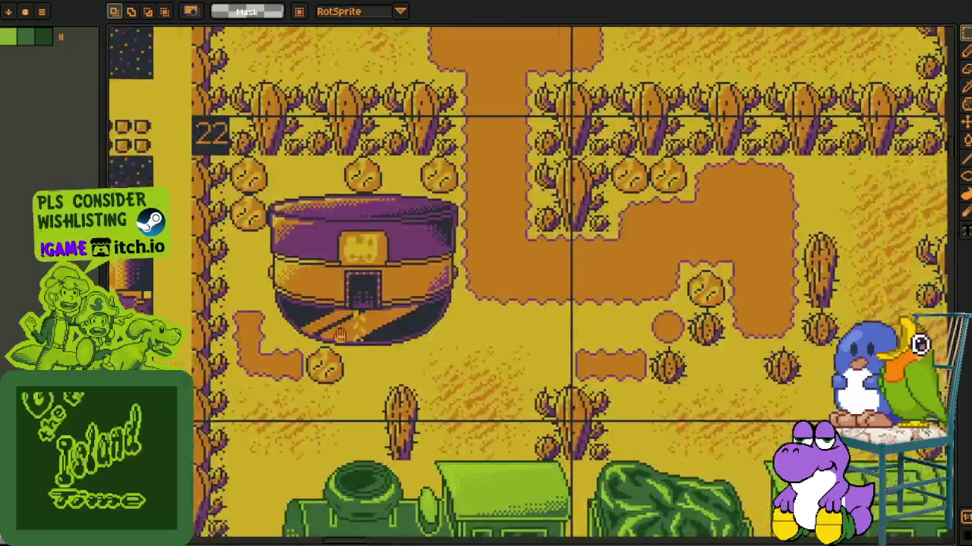
pyautogui.scroll(-4, 308, 325)
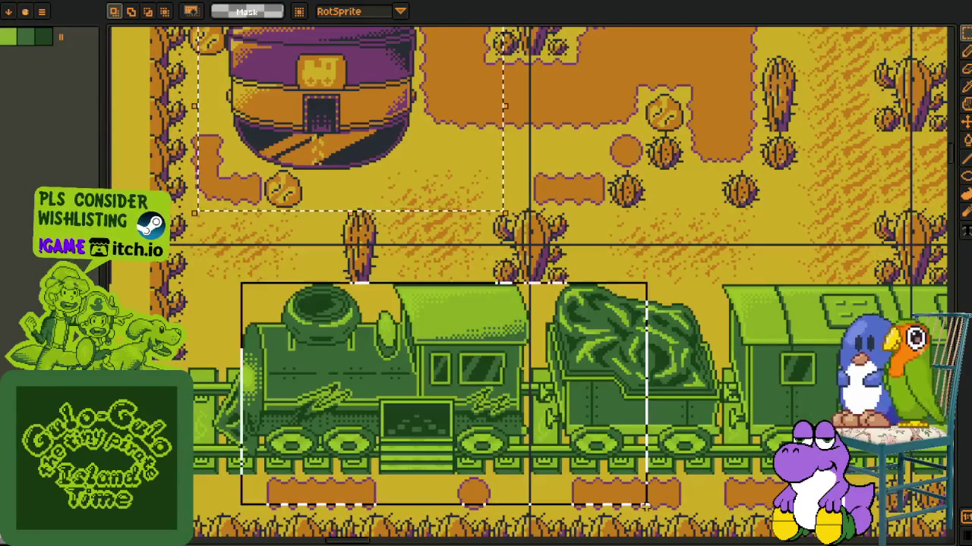
pyautogui.scroll(-3, 663, 271)
pyautogui.scroll(1, 663, 271)
pyautogui.scroll(1, 663, 271)
pyautogui.scroll(3, 663, 271)
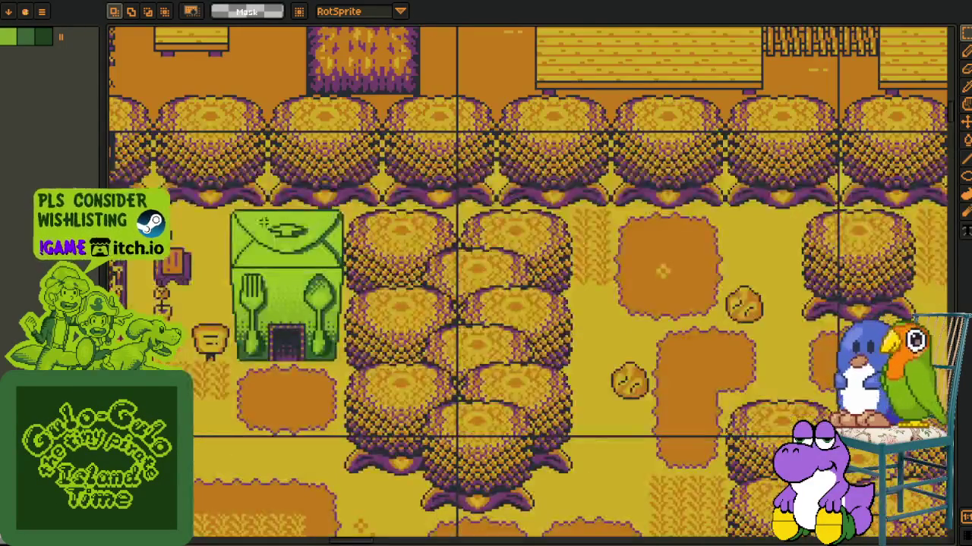
pyautogui.moveTo(263, 220); pyautogui.dragTo(364, 196)
pyautogui.scroll(5, 349, 209)
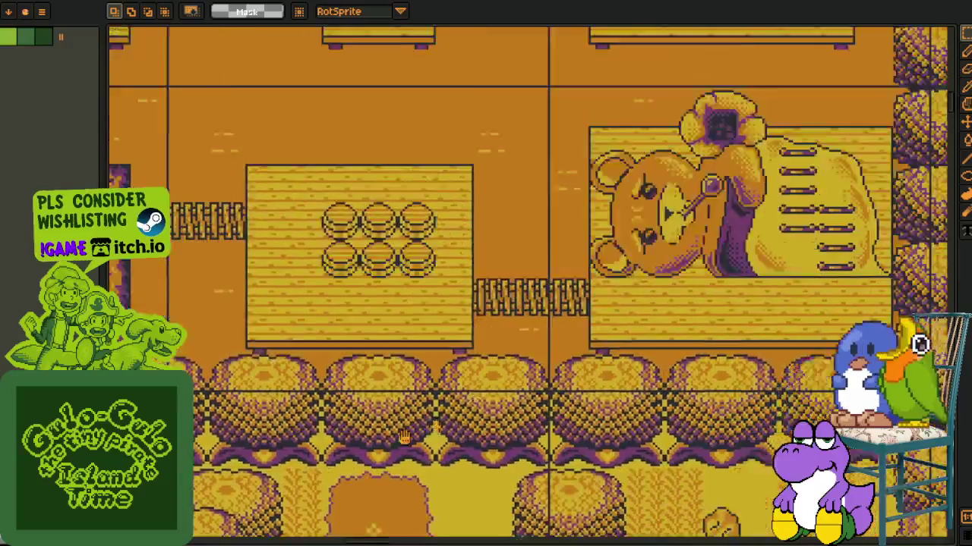
pyautogui.scroll(2, 761, 474)
pyautogui.scroll(3, 607, 441)
pyautogui.scroll(3, 494, 403)
pyautogui.scroll(2, 442, 387)
pyautogui.scroll(3, 443, 387)
pyautogui.scroll(-1, 228, 190)
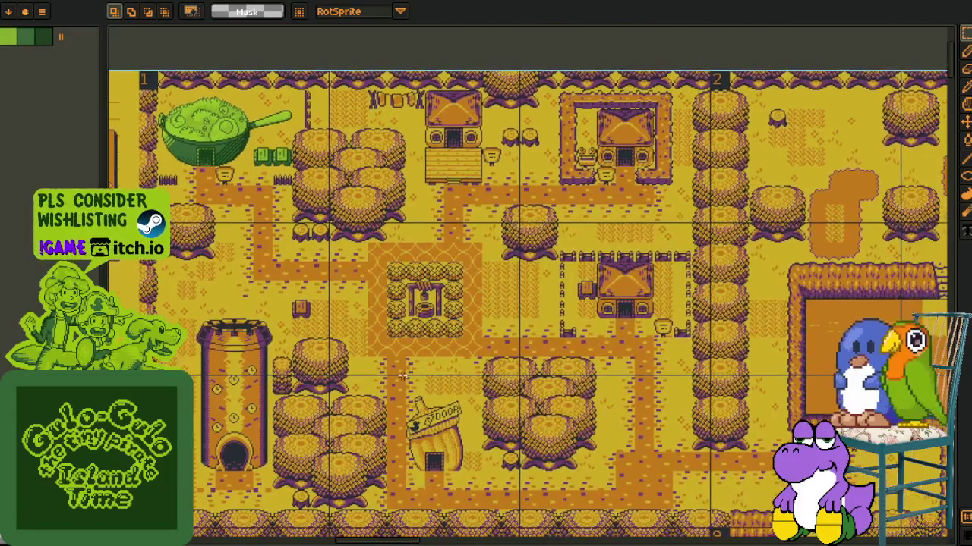
pyautogui.scroll(-2, 139, 111)
pyautogui.scroll(2, 407, 327)
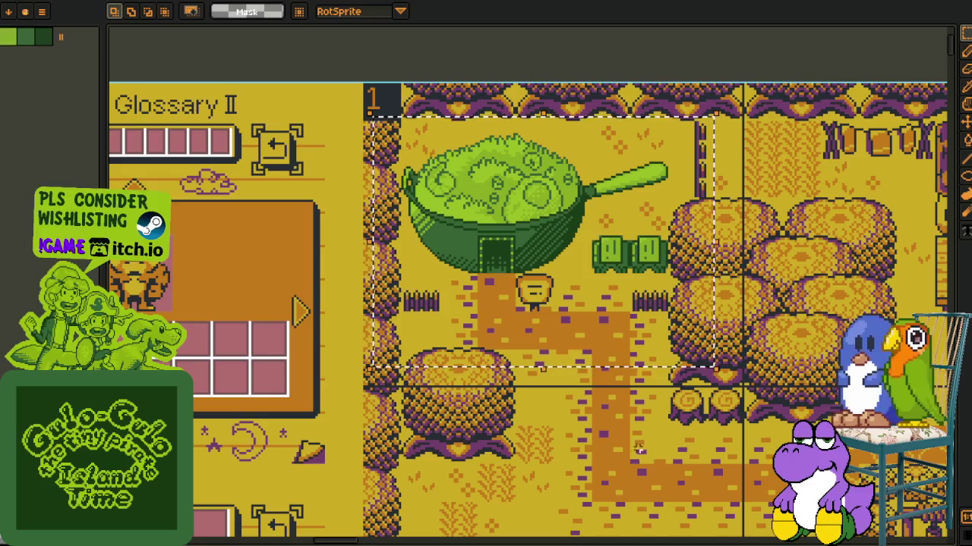
pyautogui.scroll(-1, 634, 453)
pyautogui.moveTo(633, 453)
pyautogui.mouseDown()
pyautogui.moveTo(579, 432)
pyautogui.moveTo(485, 364)
pyautogui.moveTo(425, 349)
pyautogui.moveTo(512, 351)
pyautogui.mouseUp()
pyautogui.scroll(-1, 490, 380)
pyautogui.scroll(2, 513, 350)
pyautogui.moveTo(770, 535)
pyautogui.mouseDown()
pyautogui.moveTo(566, 459)
pyautogui.moveTo(565, 384)
pyautogui.mouseUp()
pyautogui.scroll(1, 638, 413)
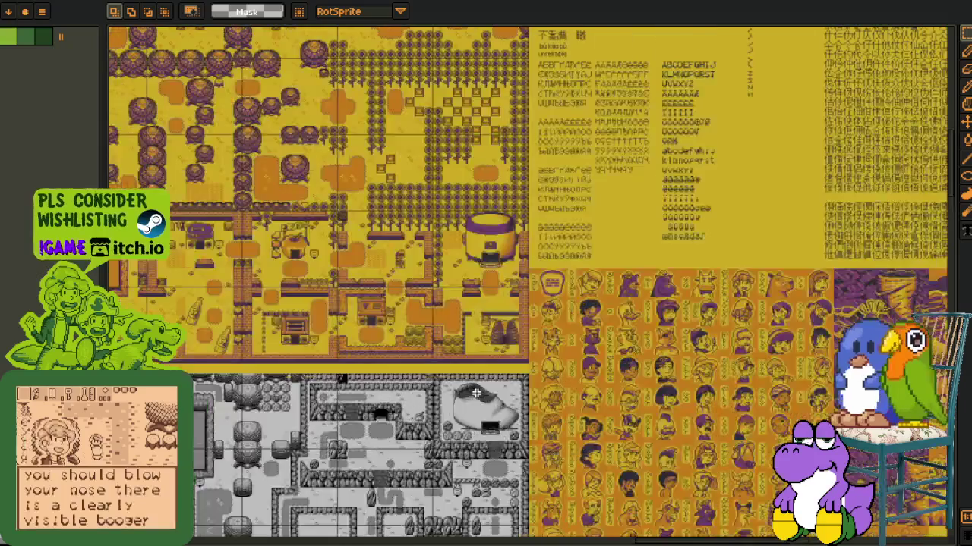
pyautogui.scroll(1, 638, 414)
pyautogui.scroll(1, 637, 413)
pyautogui.moveTo(174, 331)
pyautogui.mouseDown()
pyautogui.moveTo(459, 400)
pyautogui.moveTo(618, 473)
pyautogui.mouseUp()
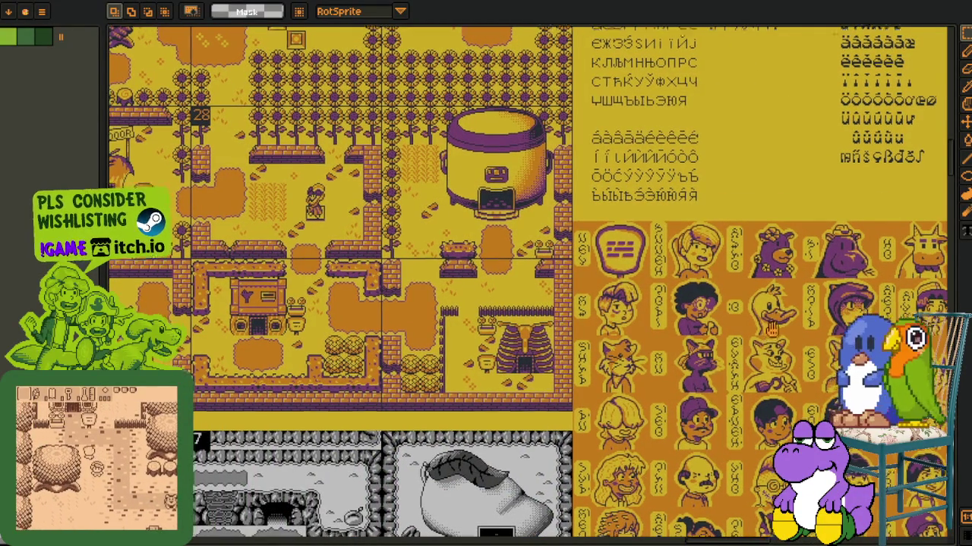
pyautogui.moveTo(754, 448)
pyautogui.mouseDown()
pyautogui.moveTo(379, 243)
pyautogui.moveTo(517, 266)
pyautogui.mouseUp()
pyautogui.scroll(2, 314, 223)
pyautogui.scroll(1, 314, 224)
pyautogui.moveTo(274, 123)
pyautogui.mouseDown()
pyautogui.moveTo(644, 414)
pyautogui.moveTo(705, 441)
pyautogui.moveTo(712, 431)
pyautogui.mouseUp()
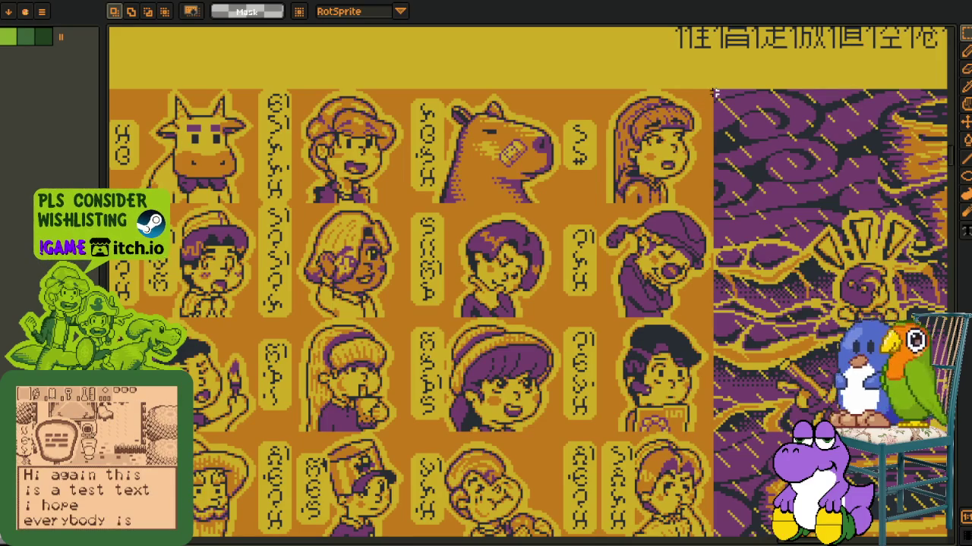
pyautogui.moveTo(713, 93)
pyautogui.mouseDown()
pyautogui.moveTo(325, 401)
pyautogui.moveTo(261, 435)
pyautogui.mouseUp()
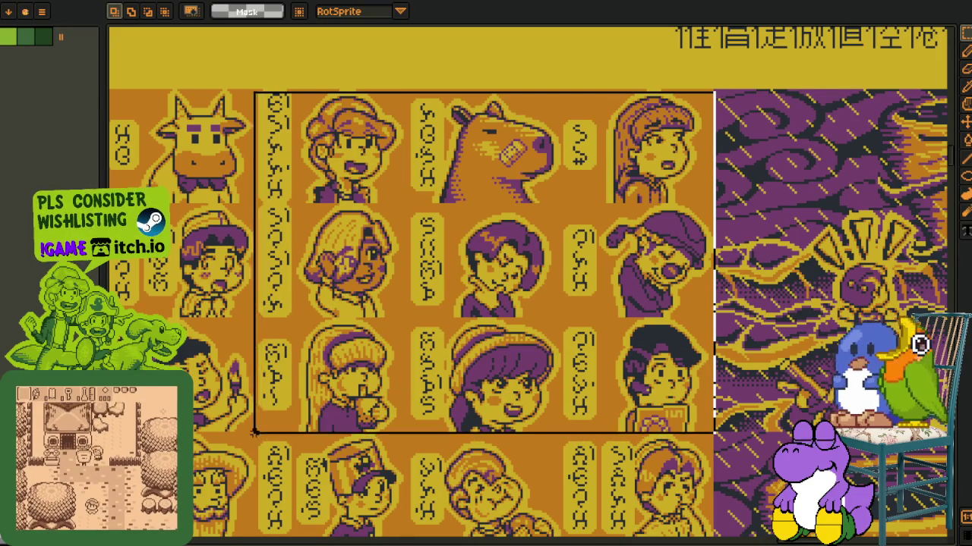
pyautogui.scroll(1, 258, 425)
pyautogui.scroll(-2, 357, 369)
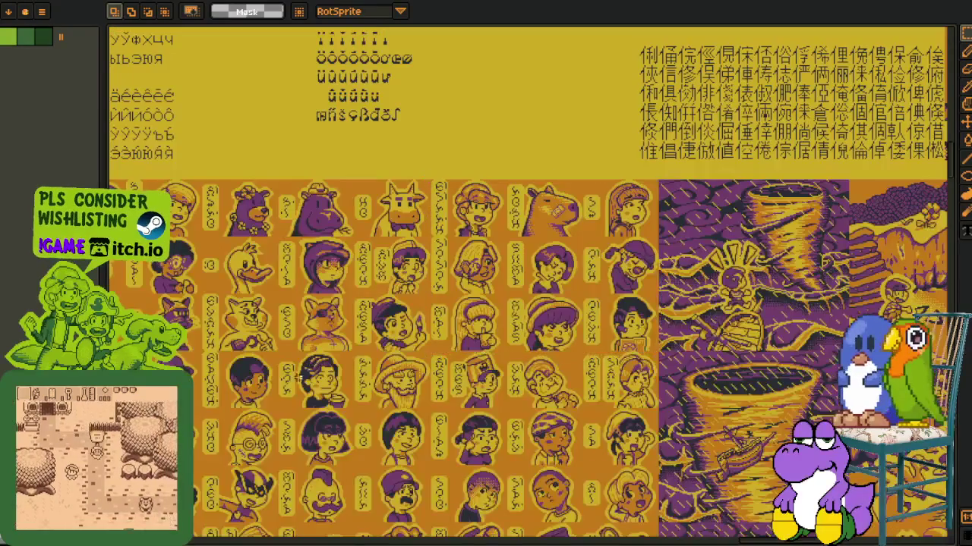
pyautogui.hscroll(-5, 310, 365)
pyautogui.hotkey('ctrl', 'd')
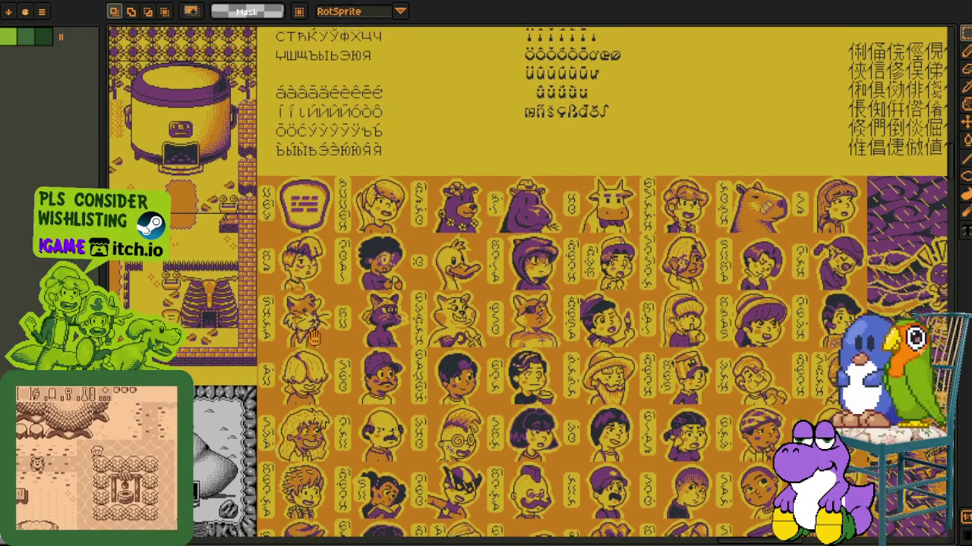
pyautogui.moveTo(187, 195); pyautogui.dragTo(336, 395)
pyautogui.scroll(3, 336, 395)
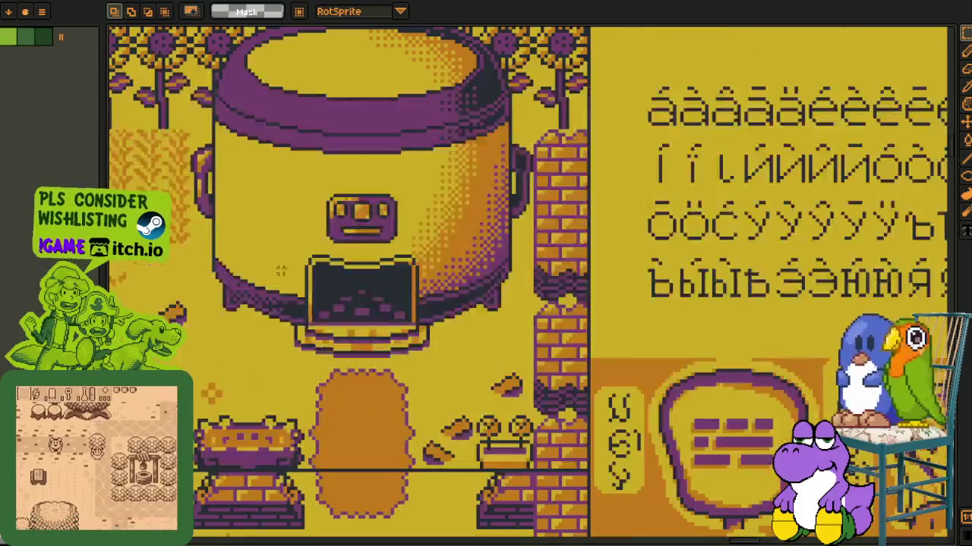
pyautogui.moveTo(471, 281); pyautogui.dragTo(562, 383)
pyautogui.scroll(-3, 772, 395)
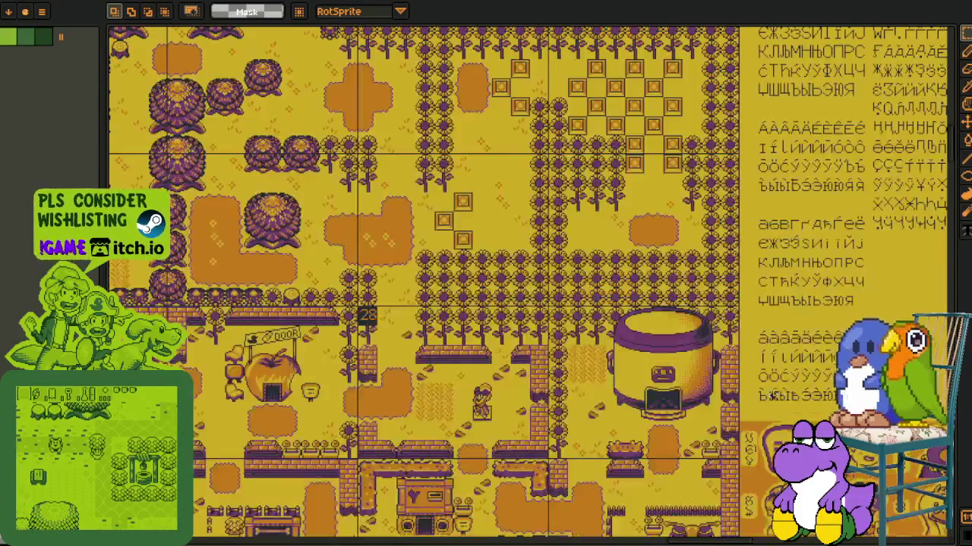
pyautogui.scroll(-3, 496, 352)
pyautogui.moveTo(896, 456)
pyautogui.mouseDown()
pyautogui.moveTo(565, 472)
pyautogui.moveTo(355, 416)
pyautogui.moveTo(375, 448)
pyautogui.moveTo(358, 455)
pyautogui.moveTo(405, 453)
pyautogui.mouseUp()
pyautogui.scroll(2, 358, 456)
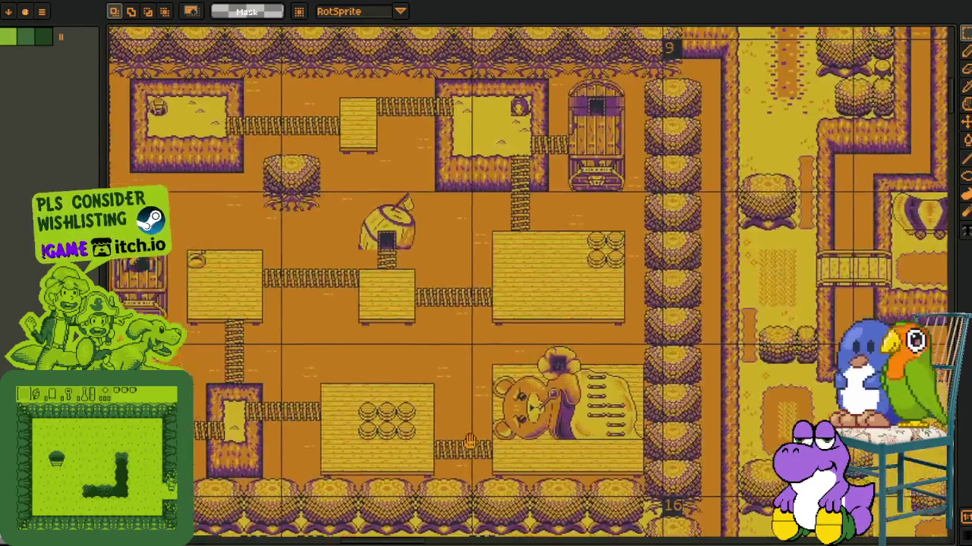
pyautogui.moveTo(470, 442); pyautogui.dragTo(470, 511)
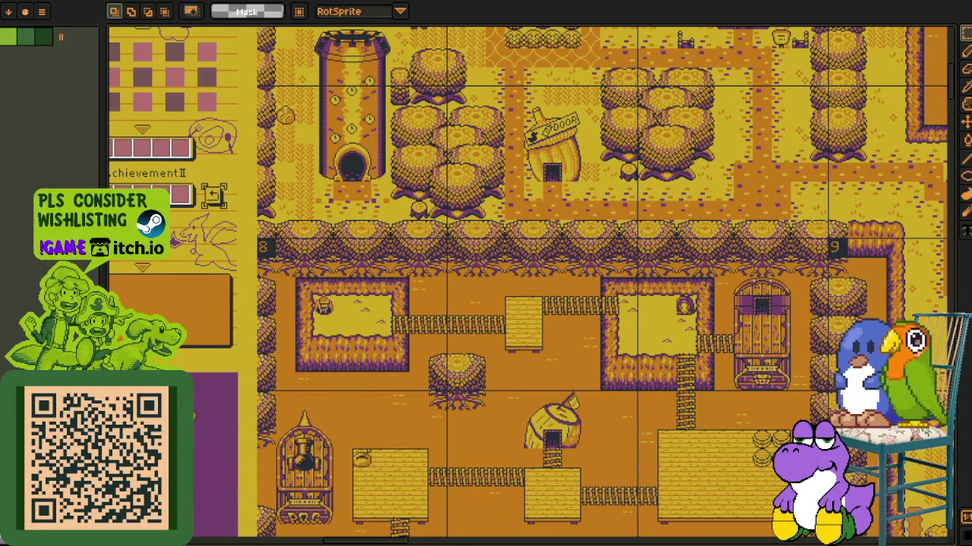
pyautogui.scroll(5, 374, 394)
pyautogui.hscroll(-5, 374, 394)
pyautogui.hscroll(-5, 380, 393)
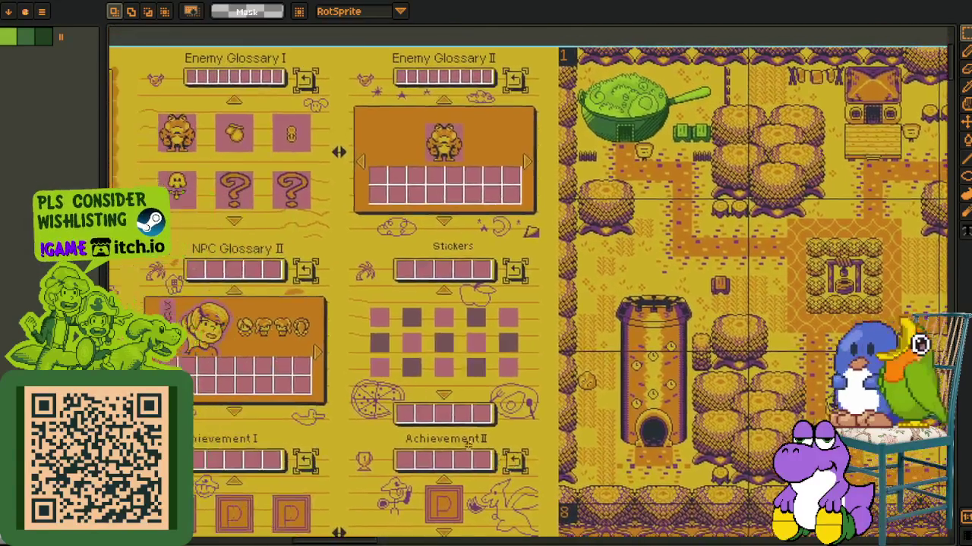
pyautogui.scroll(2, 393, 391)
pyautogui.scroll(3, 393, 391)
pyautogui.hscroll(-5, 392, 391)
pyautogui.scroll(4, 410, 365)
pyautogui.hscroll(-5, 410, 364)
pyautogui.scroll(-4, 430, 335)
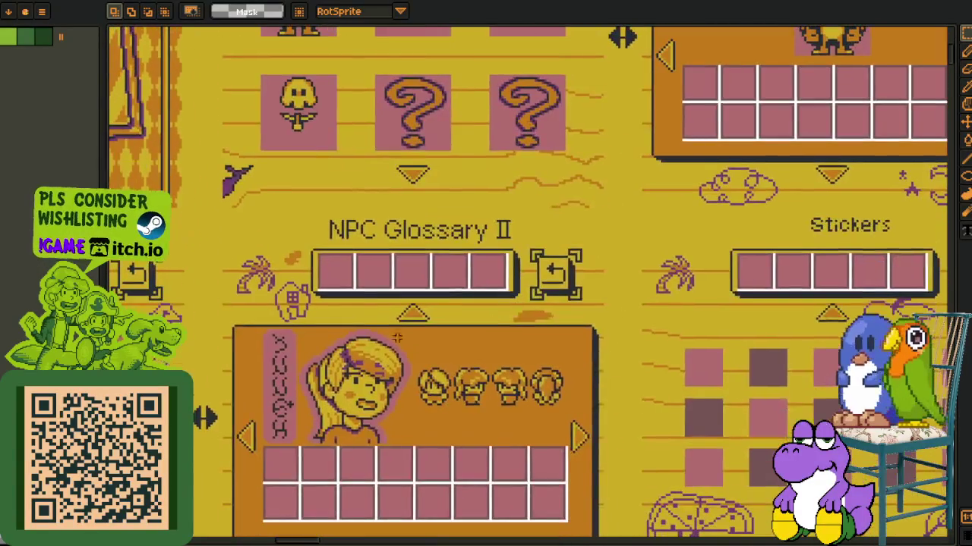
pyautogui.scroll(-3, 358, 329)
pyautogui.scroll(1, 239, 132)
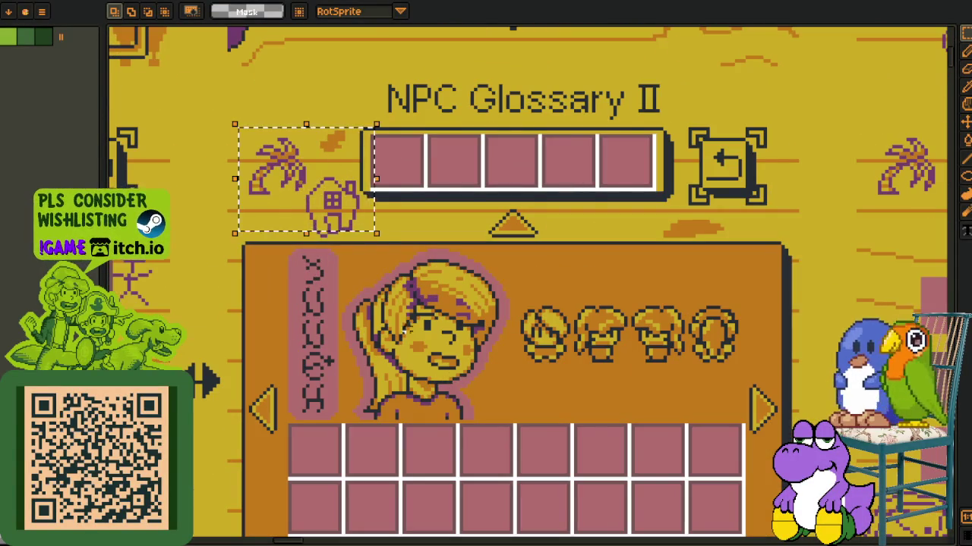
pyautogui.scroll(-3, 486, 304)
pyautogui.scroll(-1, 485, 303)
pyautogui.moveTo(176, 215); pyautogui.dragTo(574, 341)
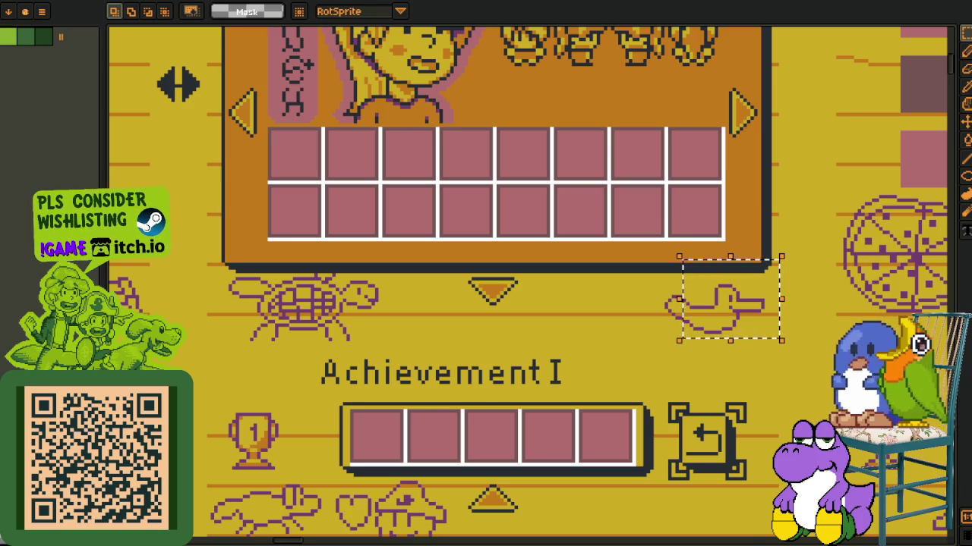
pyautogui.scroll(-5, 247, 325)
pyautogui.scroll(-3, 247, 325)
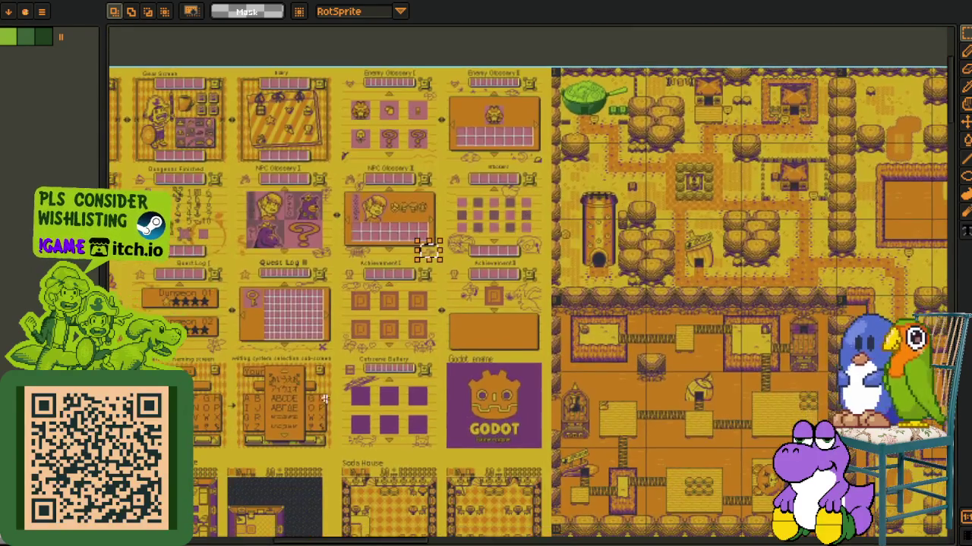
# - Scroll over the interior room maps: Human Village houses, Soda House, Zombie Village, Healing Cave
pyautogui.scroll(-3, 449, 161)
pyautogui.scroll(-4, 358, 357)
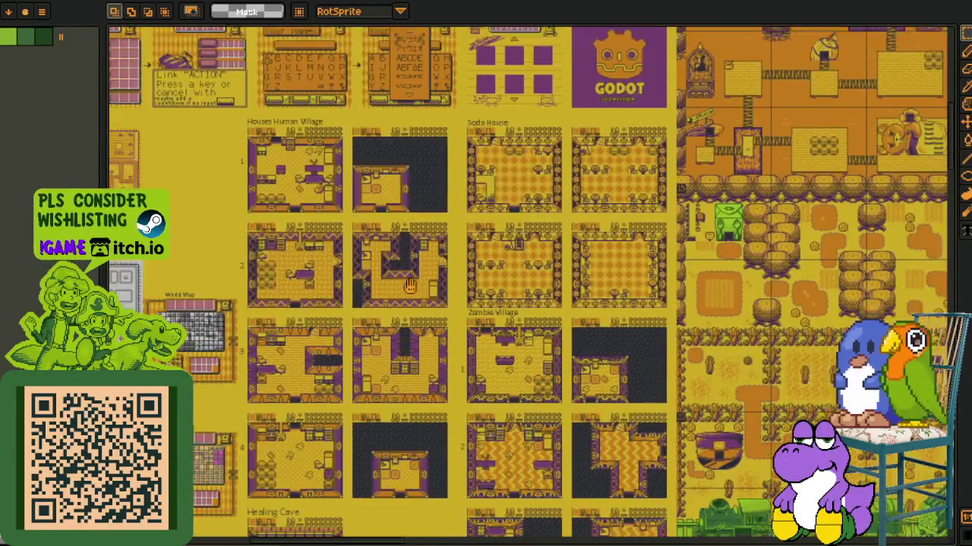
pyautogui.hscroll(5, 358, 357)
pyautogui.scroll(5, 455, 380)
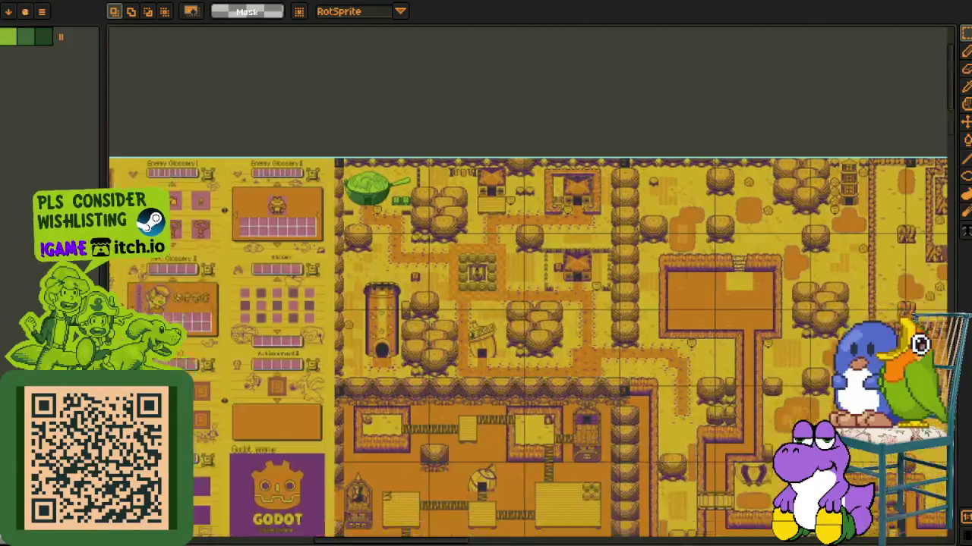
pyautogui.scroll(3, 551, 416)
pyautogui.scroll(1, 551, 417)
# - Pan across the walled-castle overworld, then switch to the Godot editor's dungeon layout
pyautogui.hscroll(-3, 551, 417)
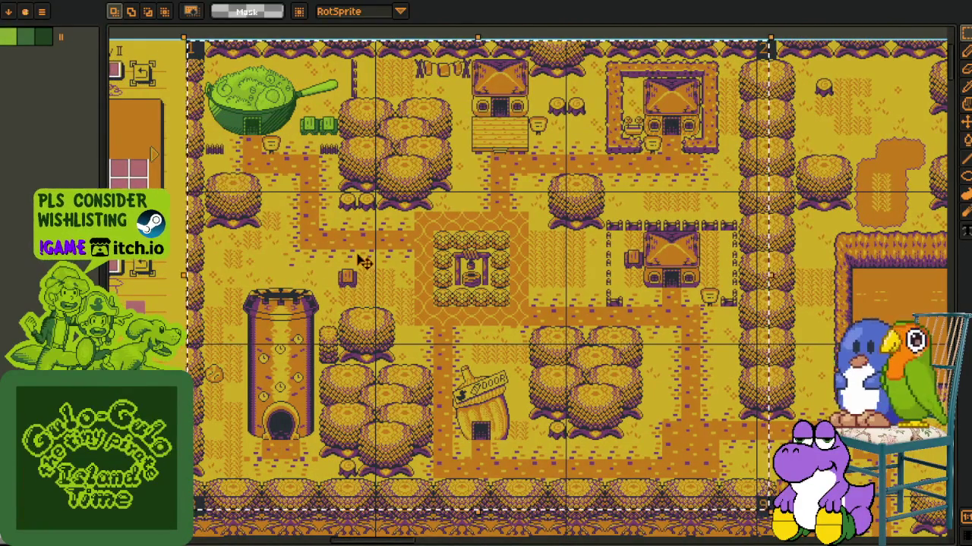
pyautogui.scroll(-3, 516, 227)
pyautogui.hscroll(4, 516, 227)
pyautogui.scroll(-3, 516, 228)
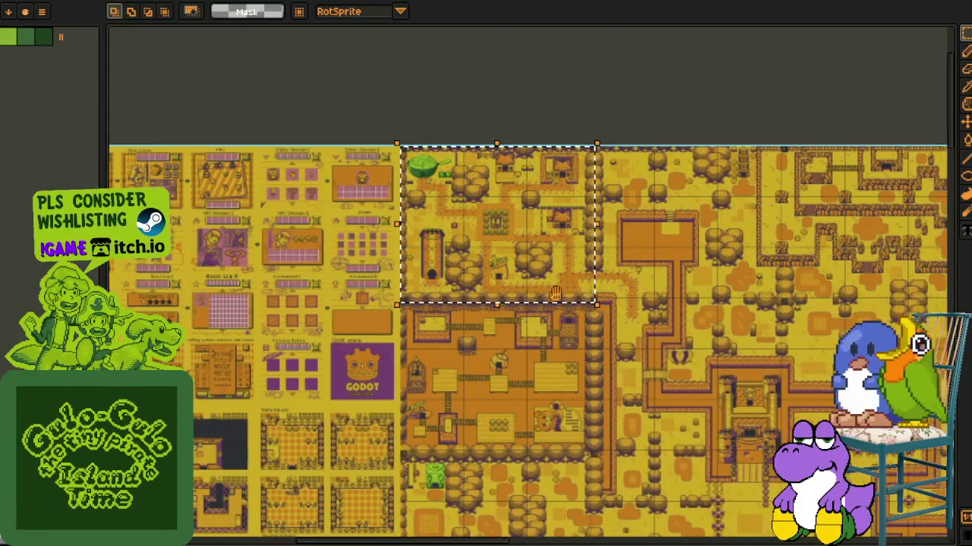
pyautogui.scroll(2, 682, 341)
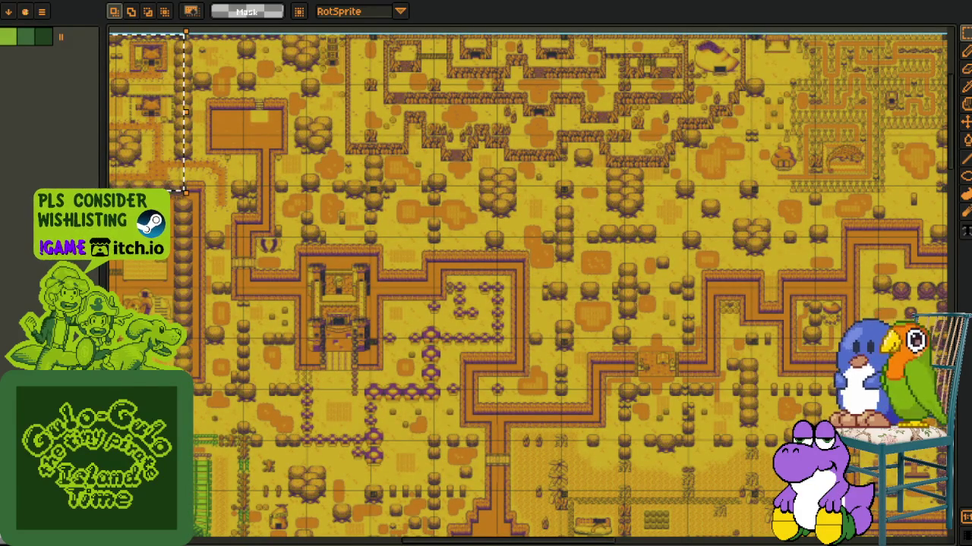
pyautogui.hotkey('alt', 'Tab')
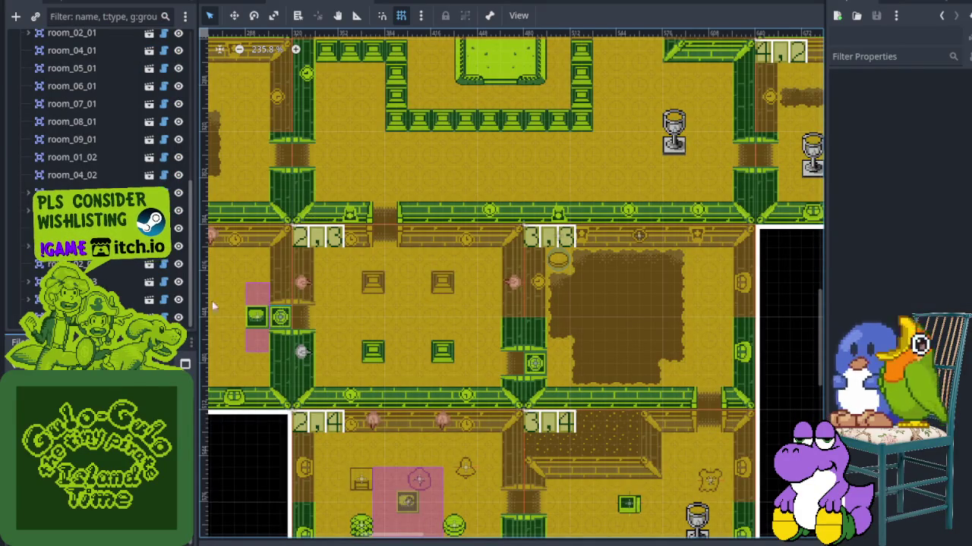
# - Narrow the Scene dock to widen the 2D viewport and zoom the room map
pyautogui.moveTo(196, 299); pyautogui.dragTo(114, 298)
pyautogui.scroll(3, 332, 456)
pyautogui.scroll(3, 332, 456)
pyautogui.scroll(2, 332, 455)
pyautogui.scroll(3, 458, 245)
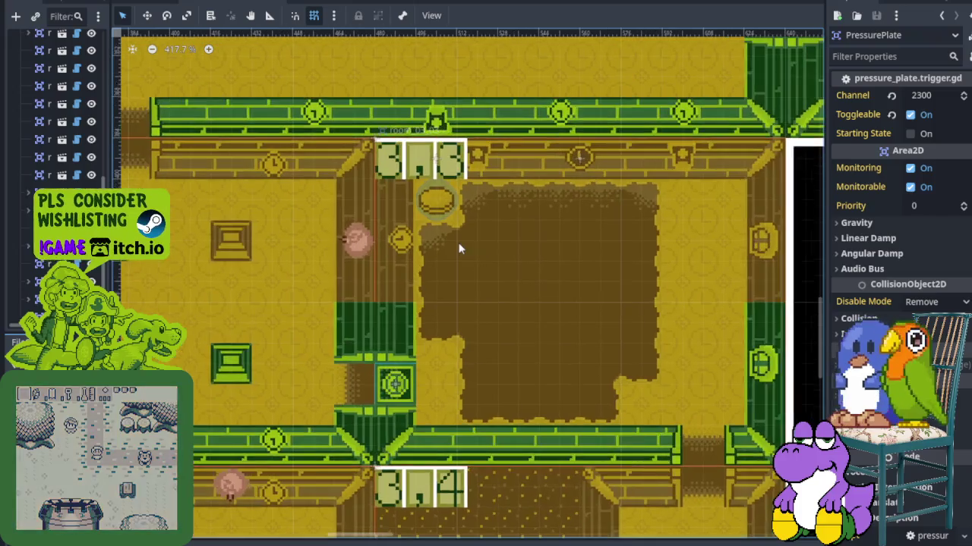
pyautogui.scroll(-1, 527, 261)
pyautogui.scroll(-1, 470, 274)
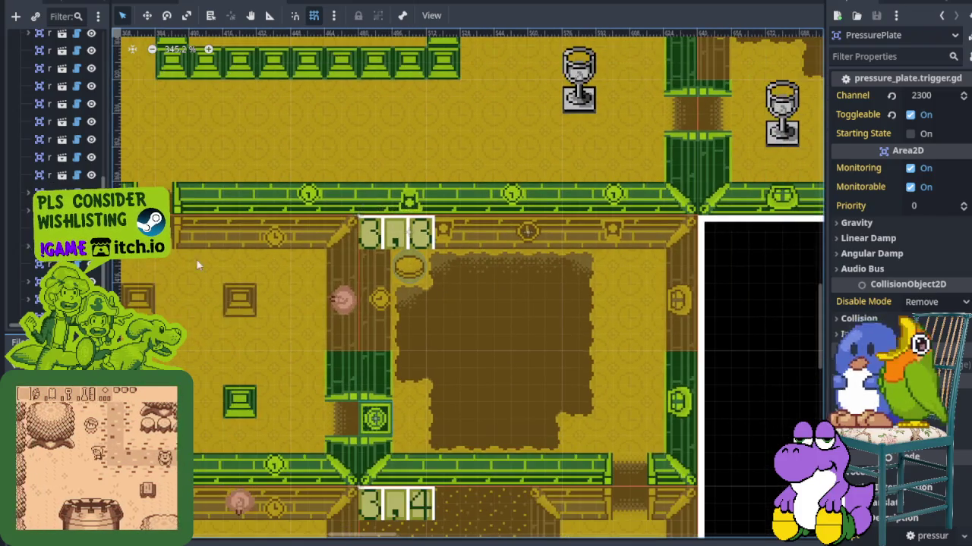
pyautogui.scroll(-2, 339, 248)
pyautogui.scroll(2, 357, 285)
# - Pan the viewport to room 2,3 and across the neighbouring dungeon rooms
pyautogui.moveTo(321, 278); pyautogui.dragTo(392, 316)
pyautogui.scroll(5, 423, 329)
pyautogui.hscroll(-5, 428, 343)
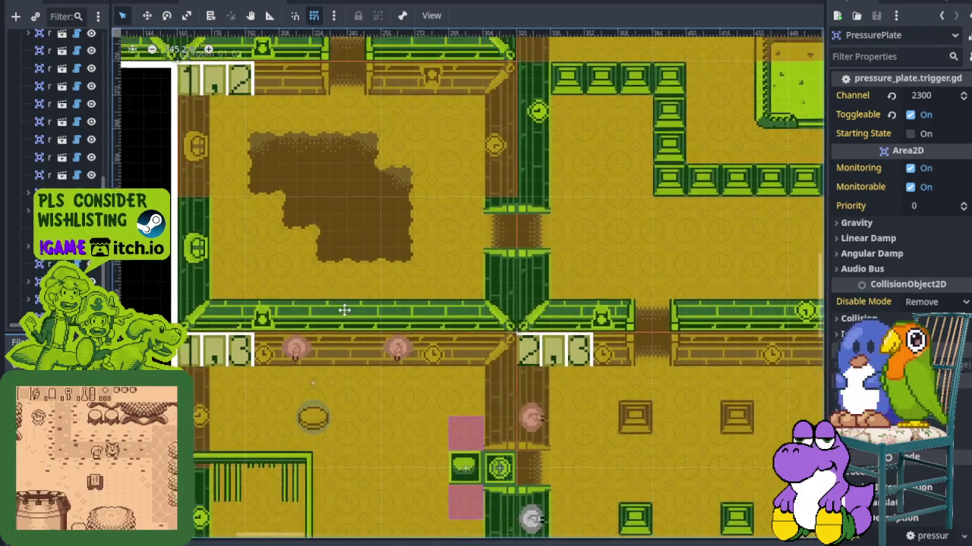
pyautogui.scroll(5, 581, 252)
pyautogui.hscroll(9, 581, 252)
pyautogui.scroll(1, 538, 298)
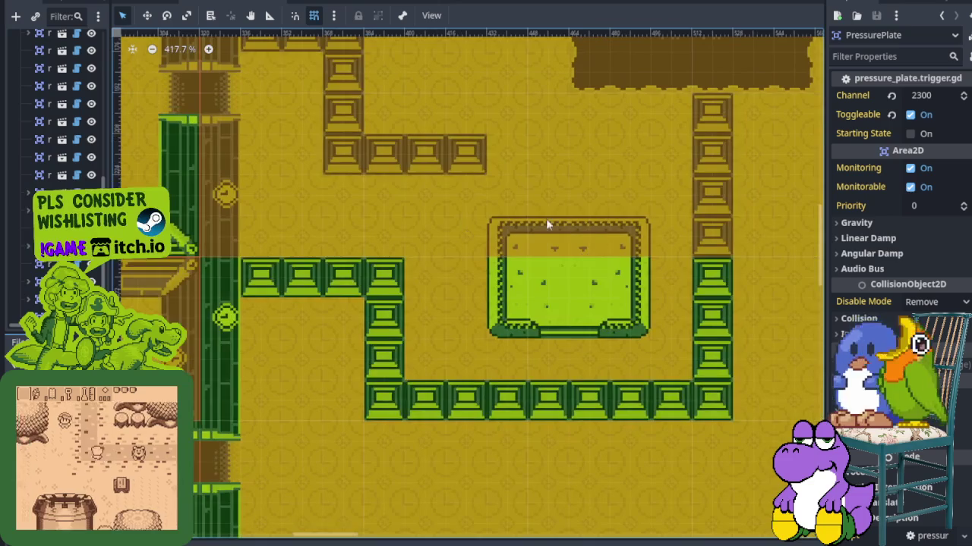
pyautogui.hscroll(5, 330, 325)
pyautogui.scroll(-1, 329, 325)
pyautogui.scroll(-1, 329, 325)
pyautogui.hscroll(8, 289, 341)
pyautogui.scroll(3, 288, 341)
pyautogui.hscroll(4, 238, 362)
pyautogui.hscroll(5, 239, 361)
pyautogui.hscroll(9, 712, 321)
pyautogui.scroll(-1, 712, 321)
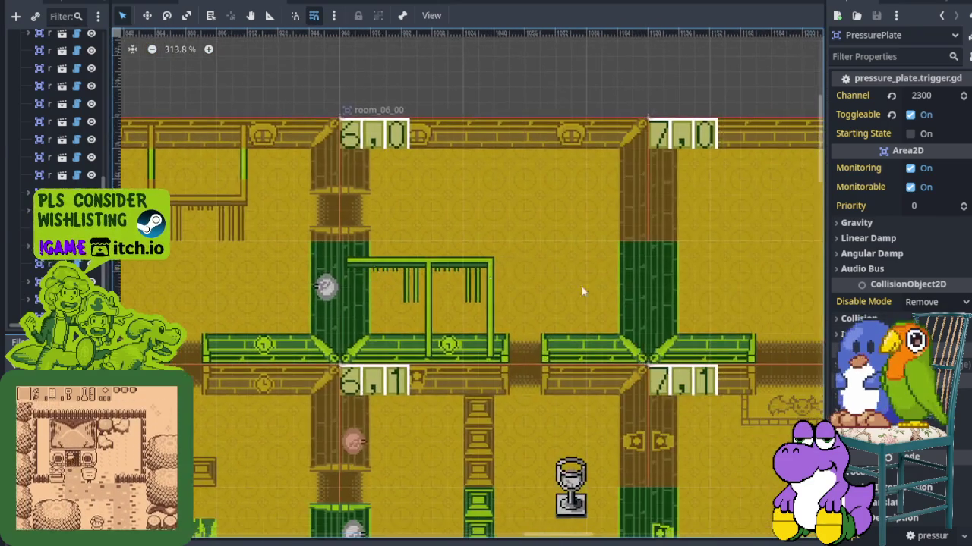
pyautogui.hscroll(8, 432, 269)
pyautogui.scroll(-1, 433, 269)
pyautogui.hscroll(5, 425, 266)
pyautogui.scroll(-1, 425, 266)
# - Scroll back through the upper rooms to room 0,0 and its channel-2300 pressure plate
pyautogui.scroll(1, 296, 144)
pyautogui.scroll(1, 295, 144)
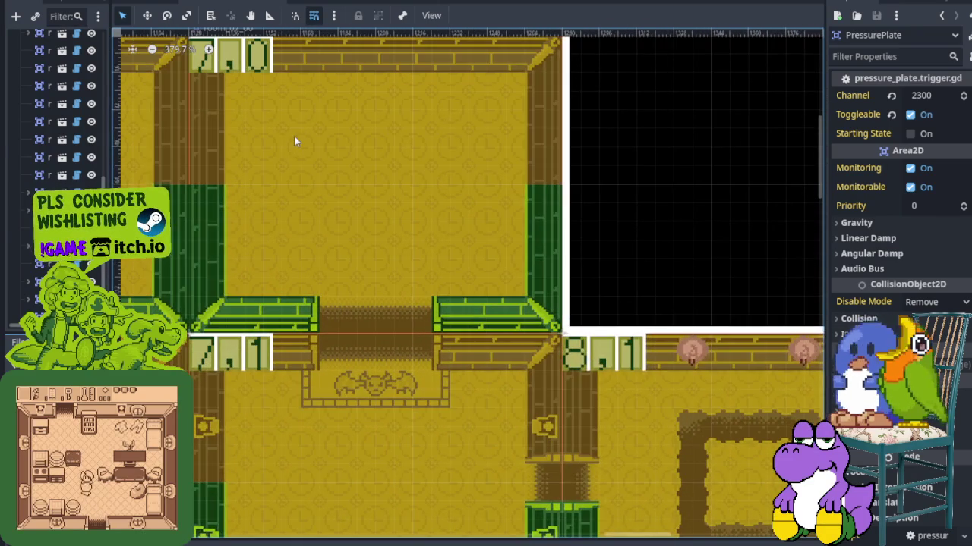
pyautogui.scroll(-4, 296, 143)
pyautogui.hscroll(-3, 402, 214)
pyautogui.scroll(-2, 402, 214)
pyautogui.hscroll(-1, 493, 228)
pyautogui.scroll(-1, 493, 228)
pyautogui.scroll(-3, 531, 258)
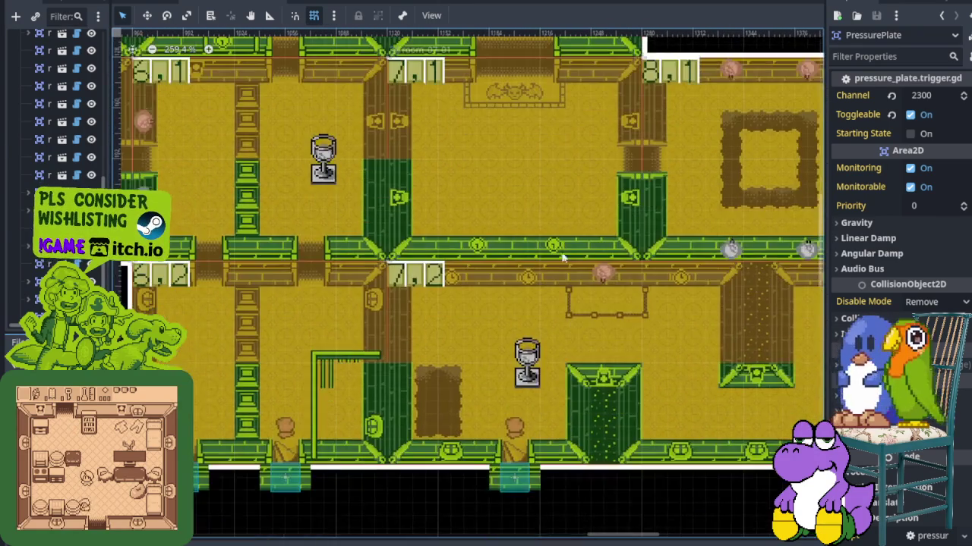
pyautogui.scroll(-2, 562, 280)
pyautogui.scroll(-3, 554, 245)
pyautogui.hscroll(5, 455, 288)
pyautogui.hscroll(-4, 699, 311)
pyautogui.scroll(2, 699, 310)
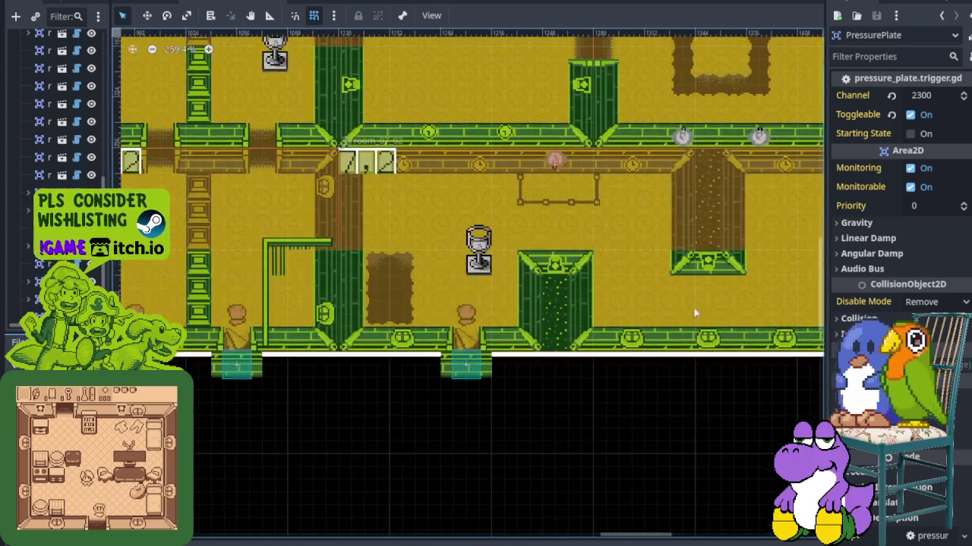
pyautogui.scroll(-3, 391, 325)
pyautogui.scroll(-3, 391, 325)
pyautogui.scroll(2, 456, 303)
pyautogui.hscroll(-3, 532, 303)
pyautogui.hscroll(-3, 572, 299)
pyautogui.scroll(1, 572, 299)
pyautogui.hscroll(-6, 559, 298)
pyautogui.scroll(1, 559, 298)
pyautogui.hscroll(-2, 532, 318)
pyautogui.scroll(2, 531, 319)
pyautogui.scroll(3, 496, 346)
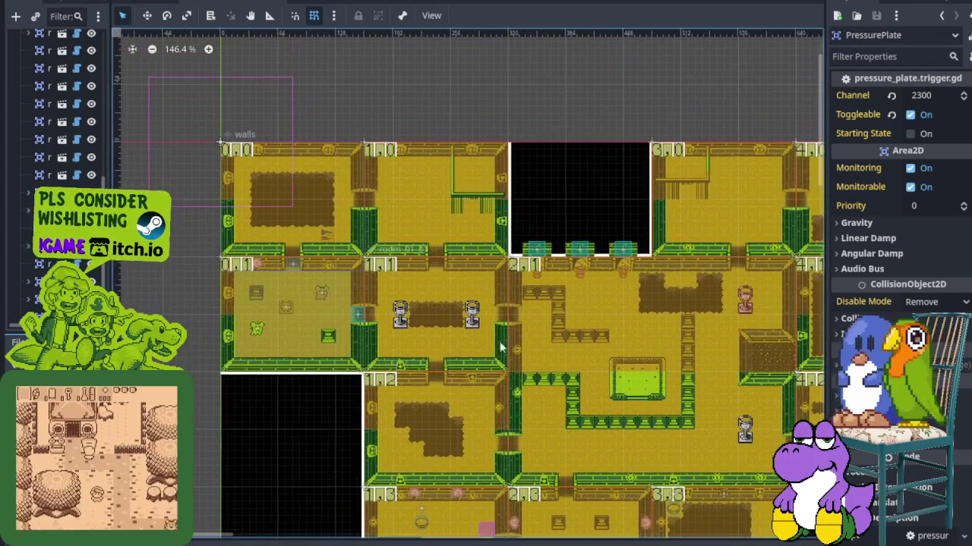
pyautogui.scroll(3, 496, 345)
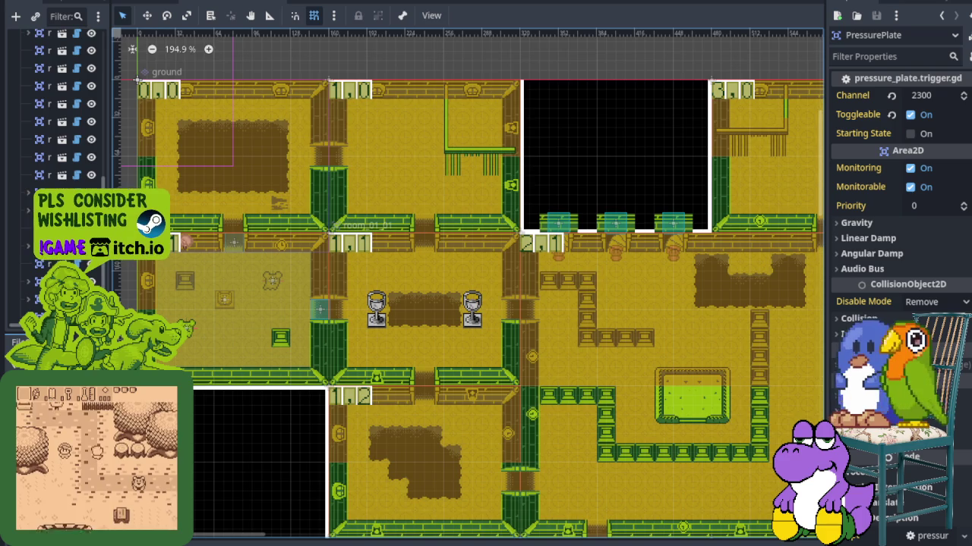
pyautogui.hotkey('alt', 'Tab')
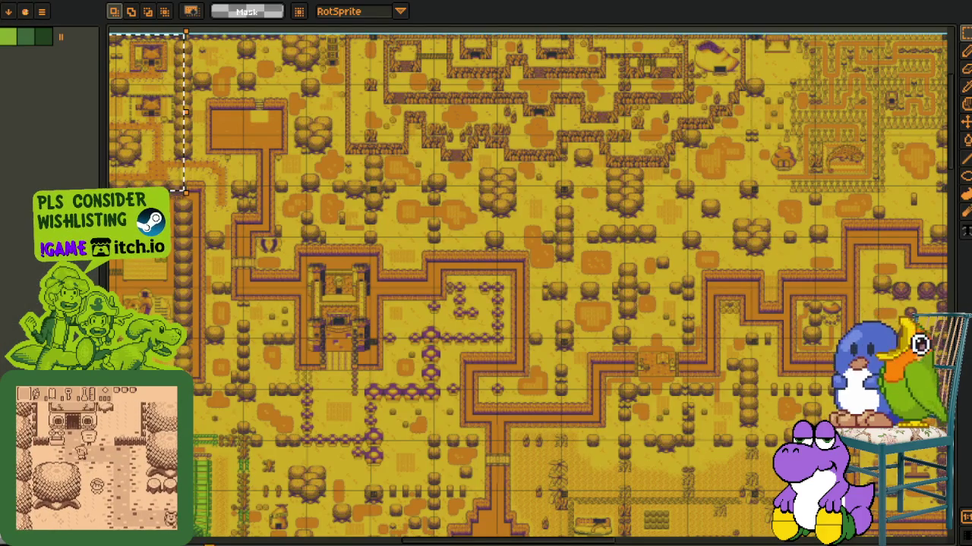
# - Bring up the green tileset sheet and centre it in view
pyautogui.hotkey('ctrl', 'Tab')
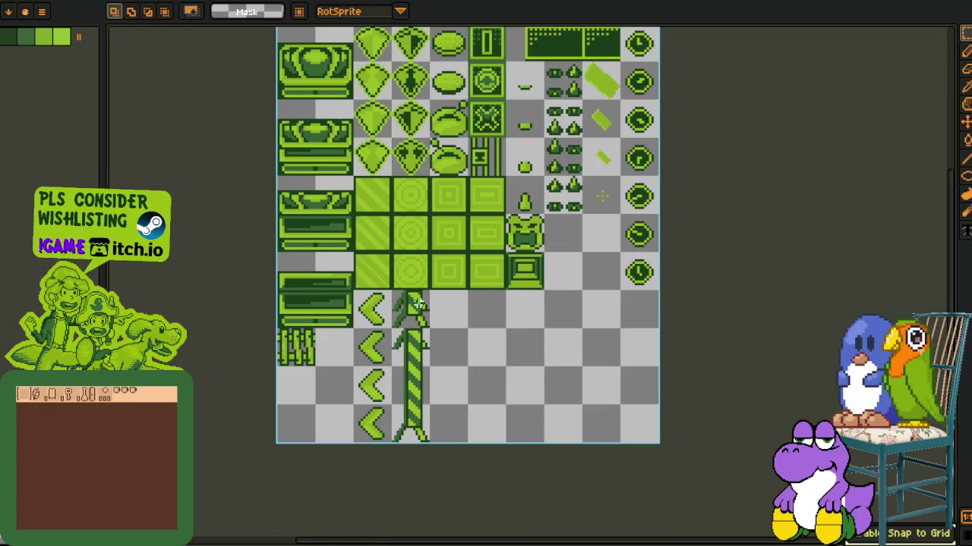
pyautogui.moveTo(428, 300); pyautogui.dragTo(339, 306)
pyautogui.scroll(1, 263, 336)
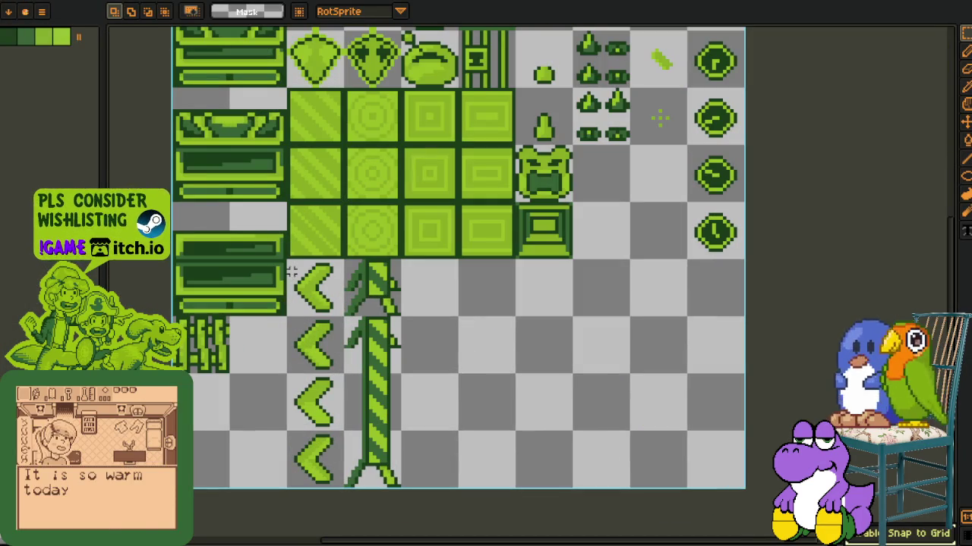
# - Marquee the arrow tile column, then the vine column, deselect, and return to the overworld
pyautogui.moveTo(291, 270); pyautogui.dragTo(343, 486)
pyautogui.moveTo(175, 318); pyautogui.dragTo(231, 376)
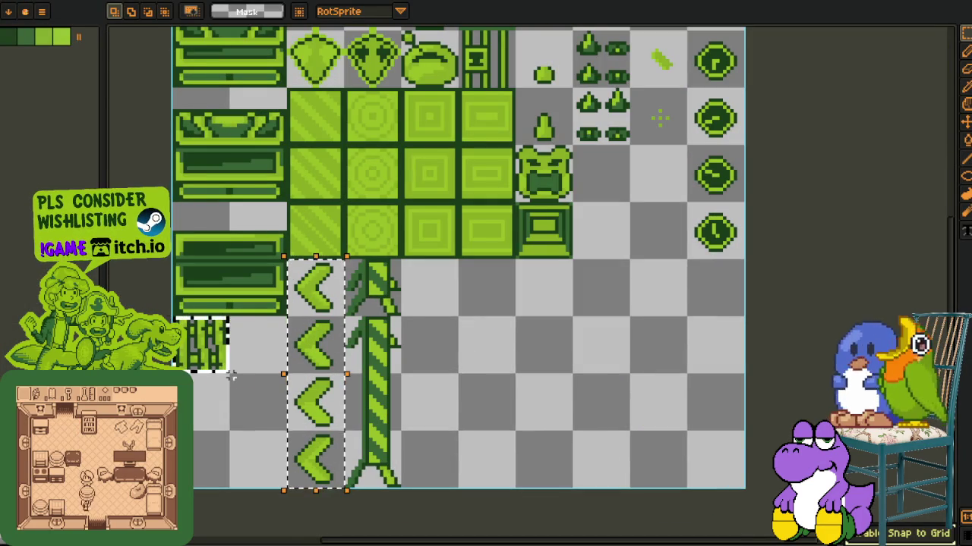
pyautogui.moveTo(347, 262); pyautogui.dragTo(399, 482)
pyautogui.scroll(-1, 520, 406)
pyautogui.click(516, 403)
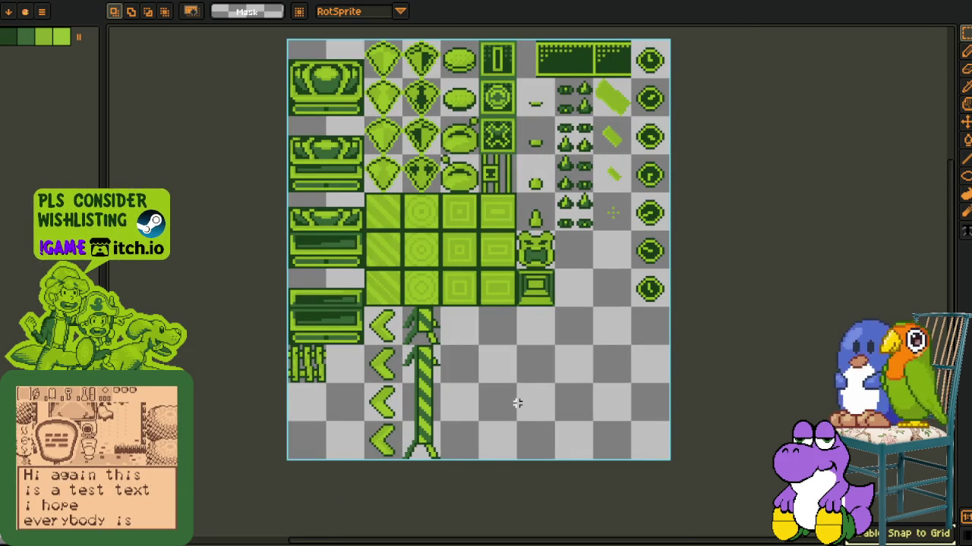
pyautogui.hotkey('ctrl', 'Tab')
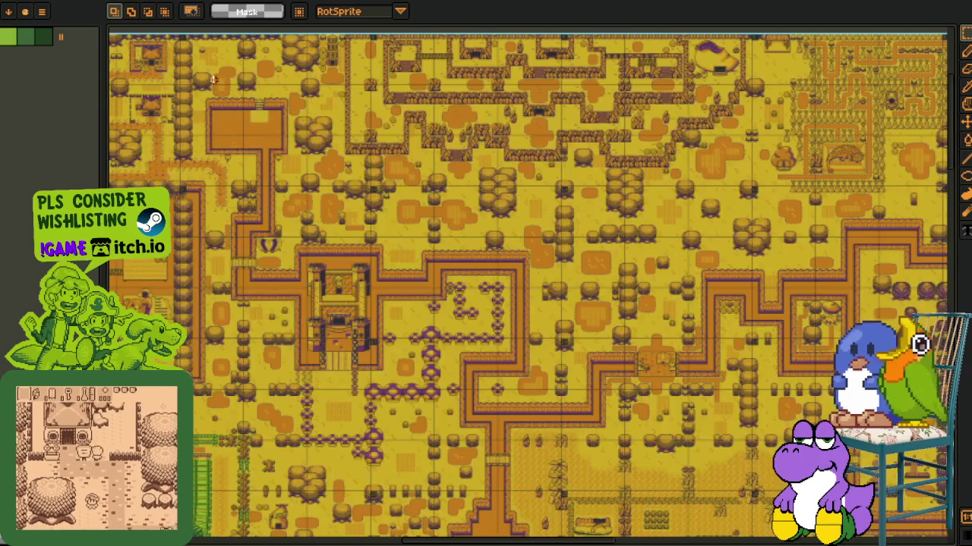
# - Switch to the green dungeon map sheet, zoom in, and marquee-select the F-shaped room
pyautogui.scroll(-3, 469, 271)
pyautogui.hscroll(3, 500, 321)
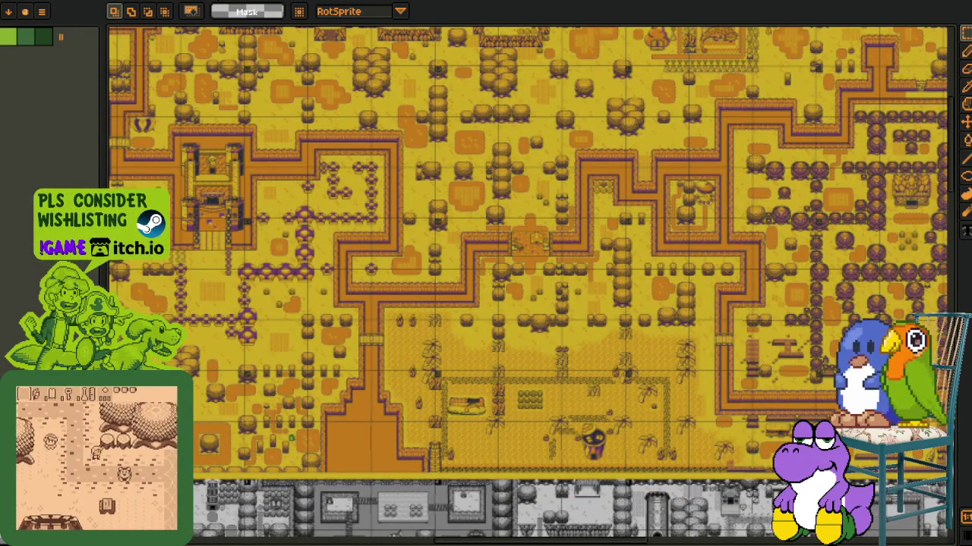
pyautogui.hotkey('ctrl', 'Tab')
pyautogui.scroll(2, 390, 373)
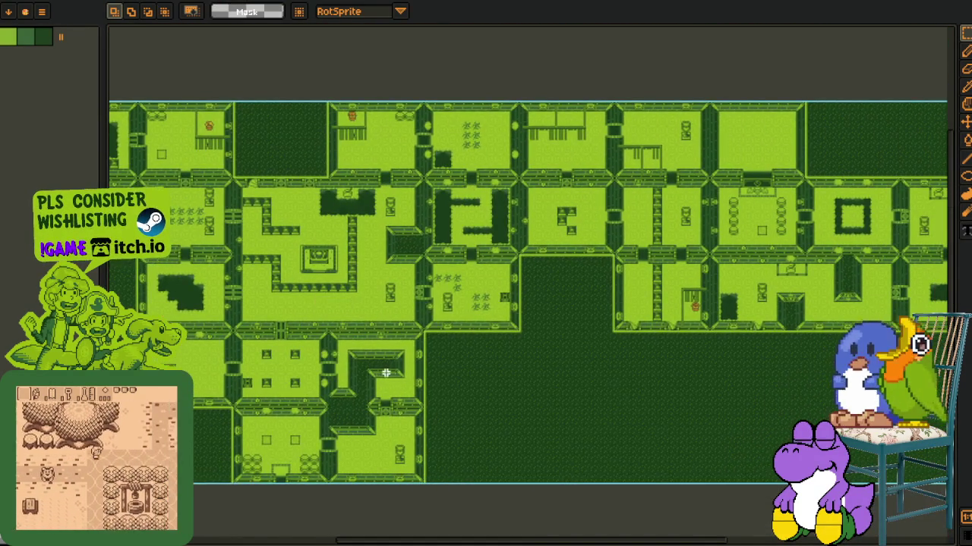
pyautogui.scroll(2, 390, 373)
pyautogui.scroll(1, 459, 346)
pyautogui.moveTo(251, 186); pyautogui.dragTo(527, 403)
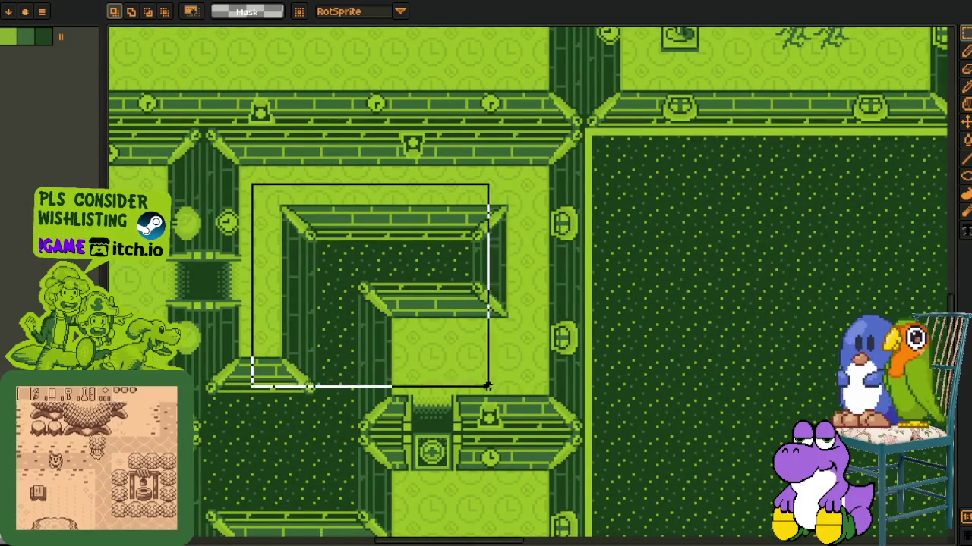